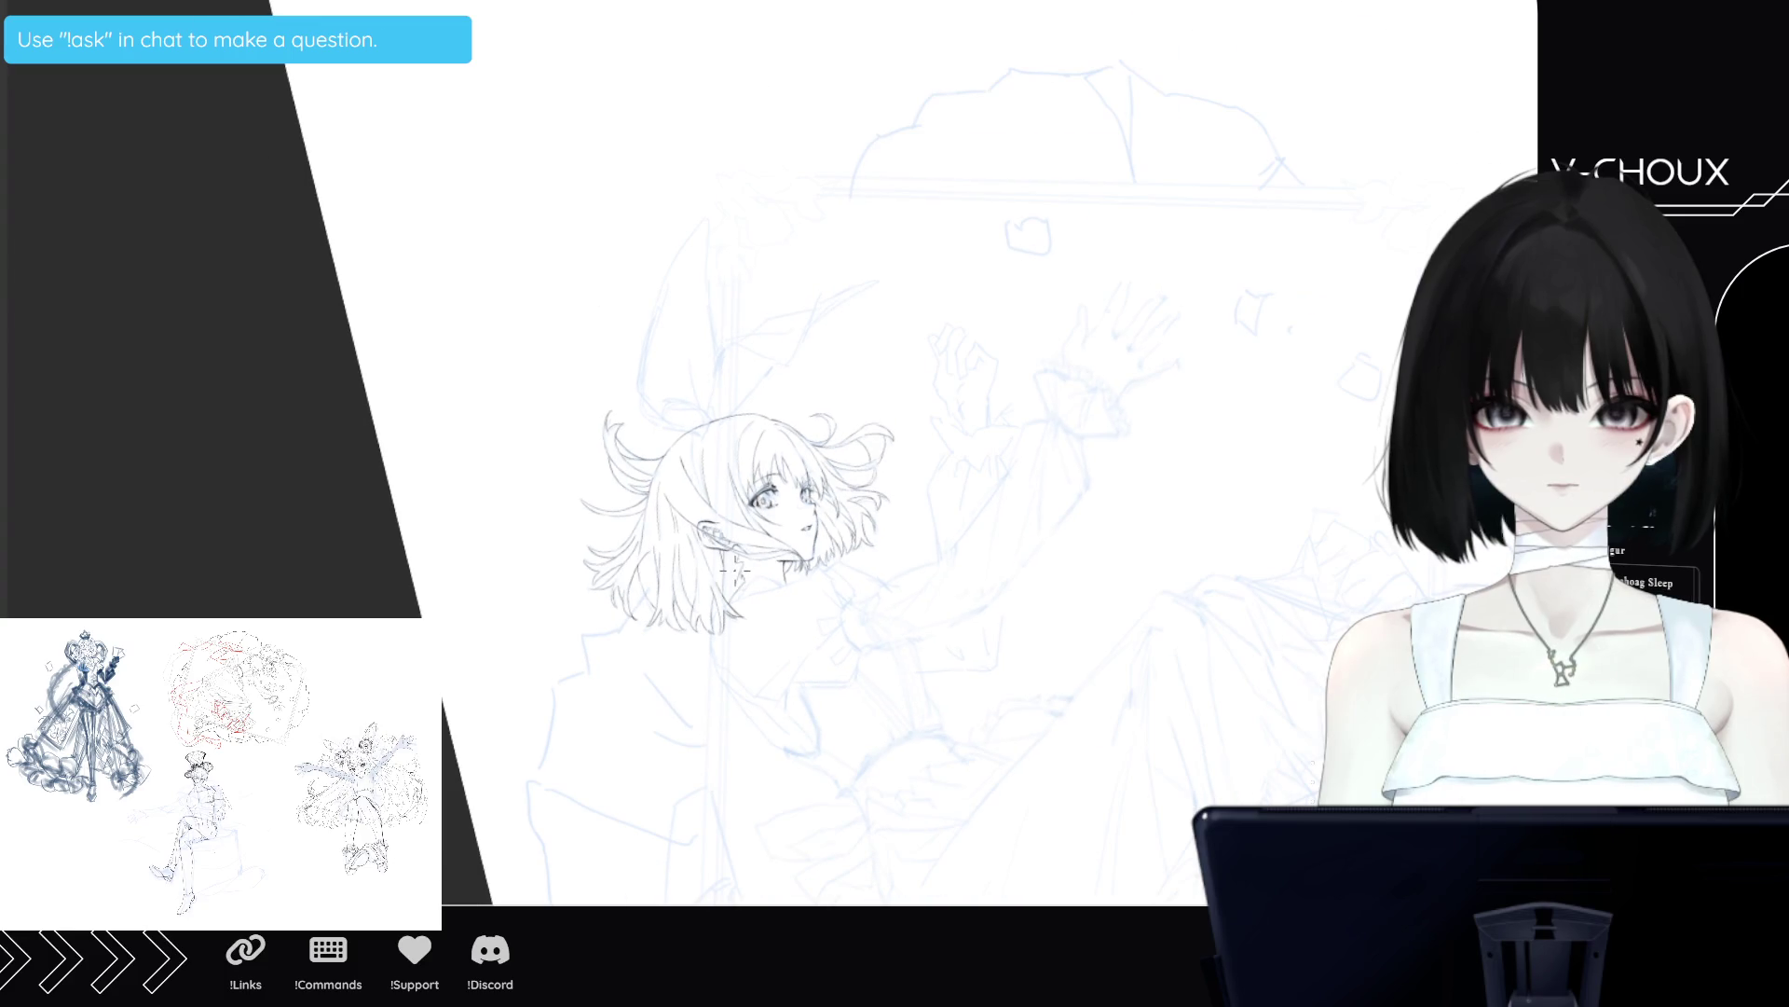
Scroll down over the figure to the skirt and back up to the head, zooming out slightly.
scroll(684, 317, up, 3)
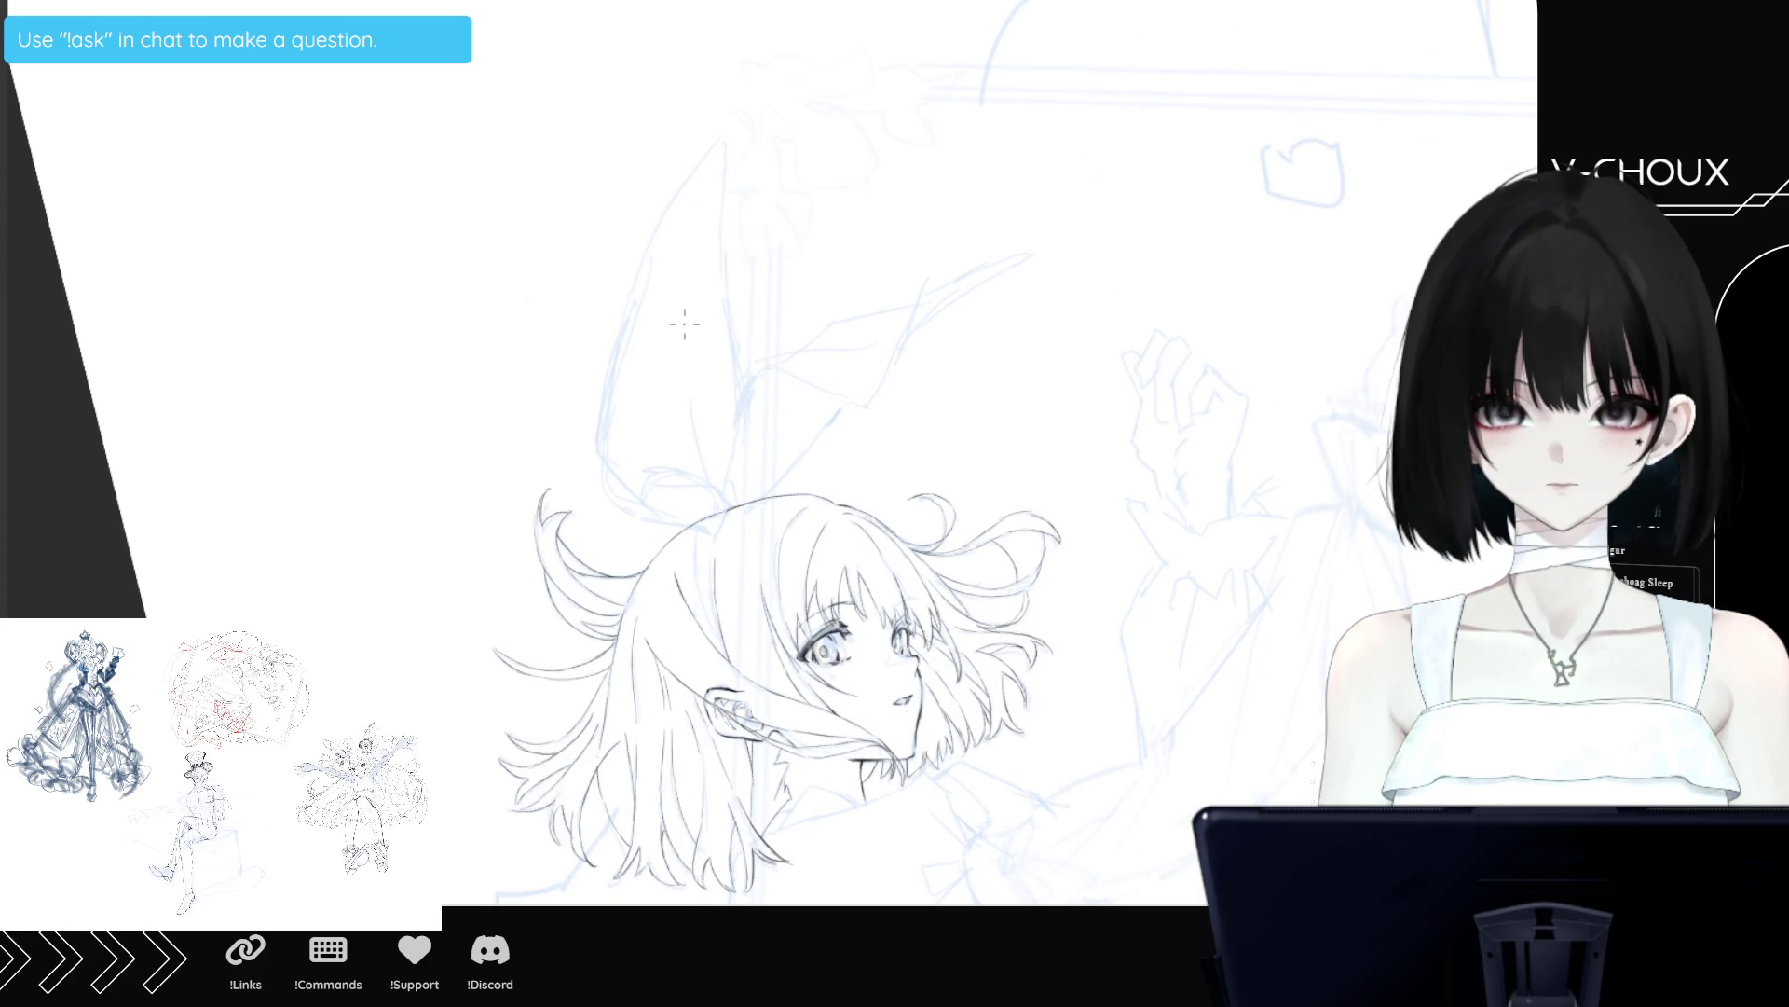
scroll(802, 559, down, 5)
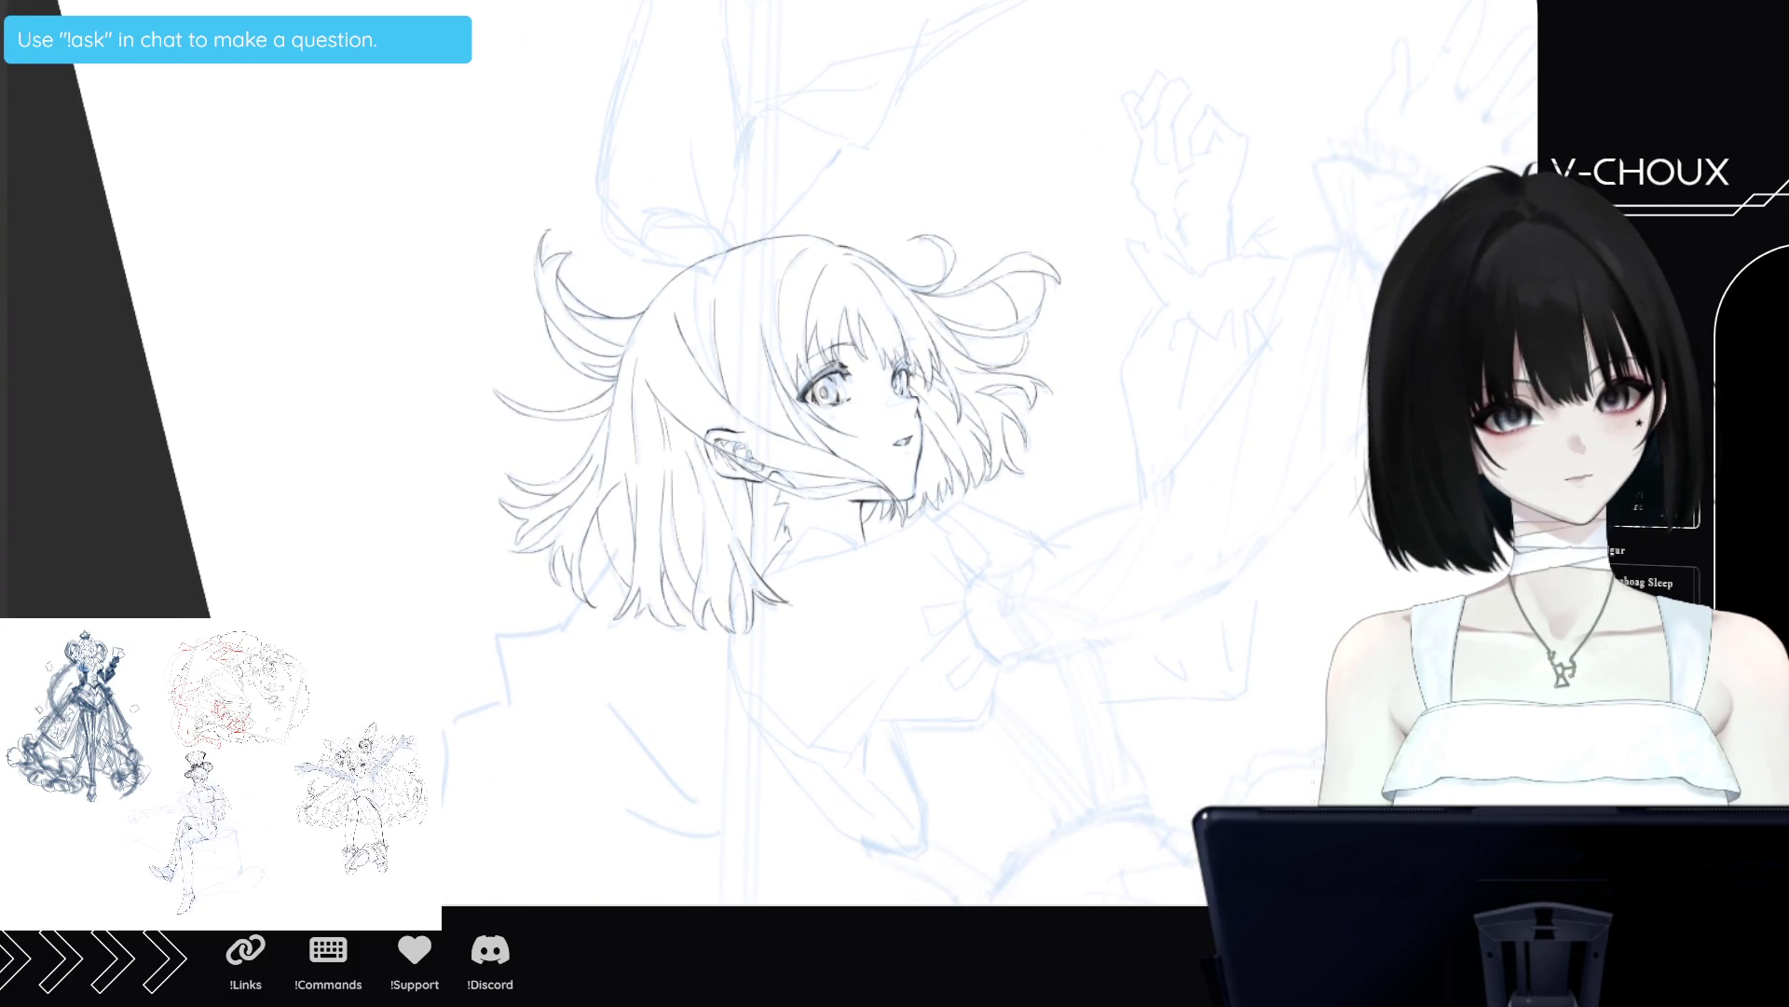
scroll(801, 466, down, 3)
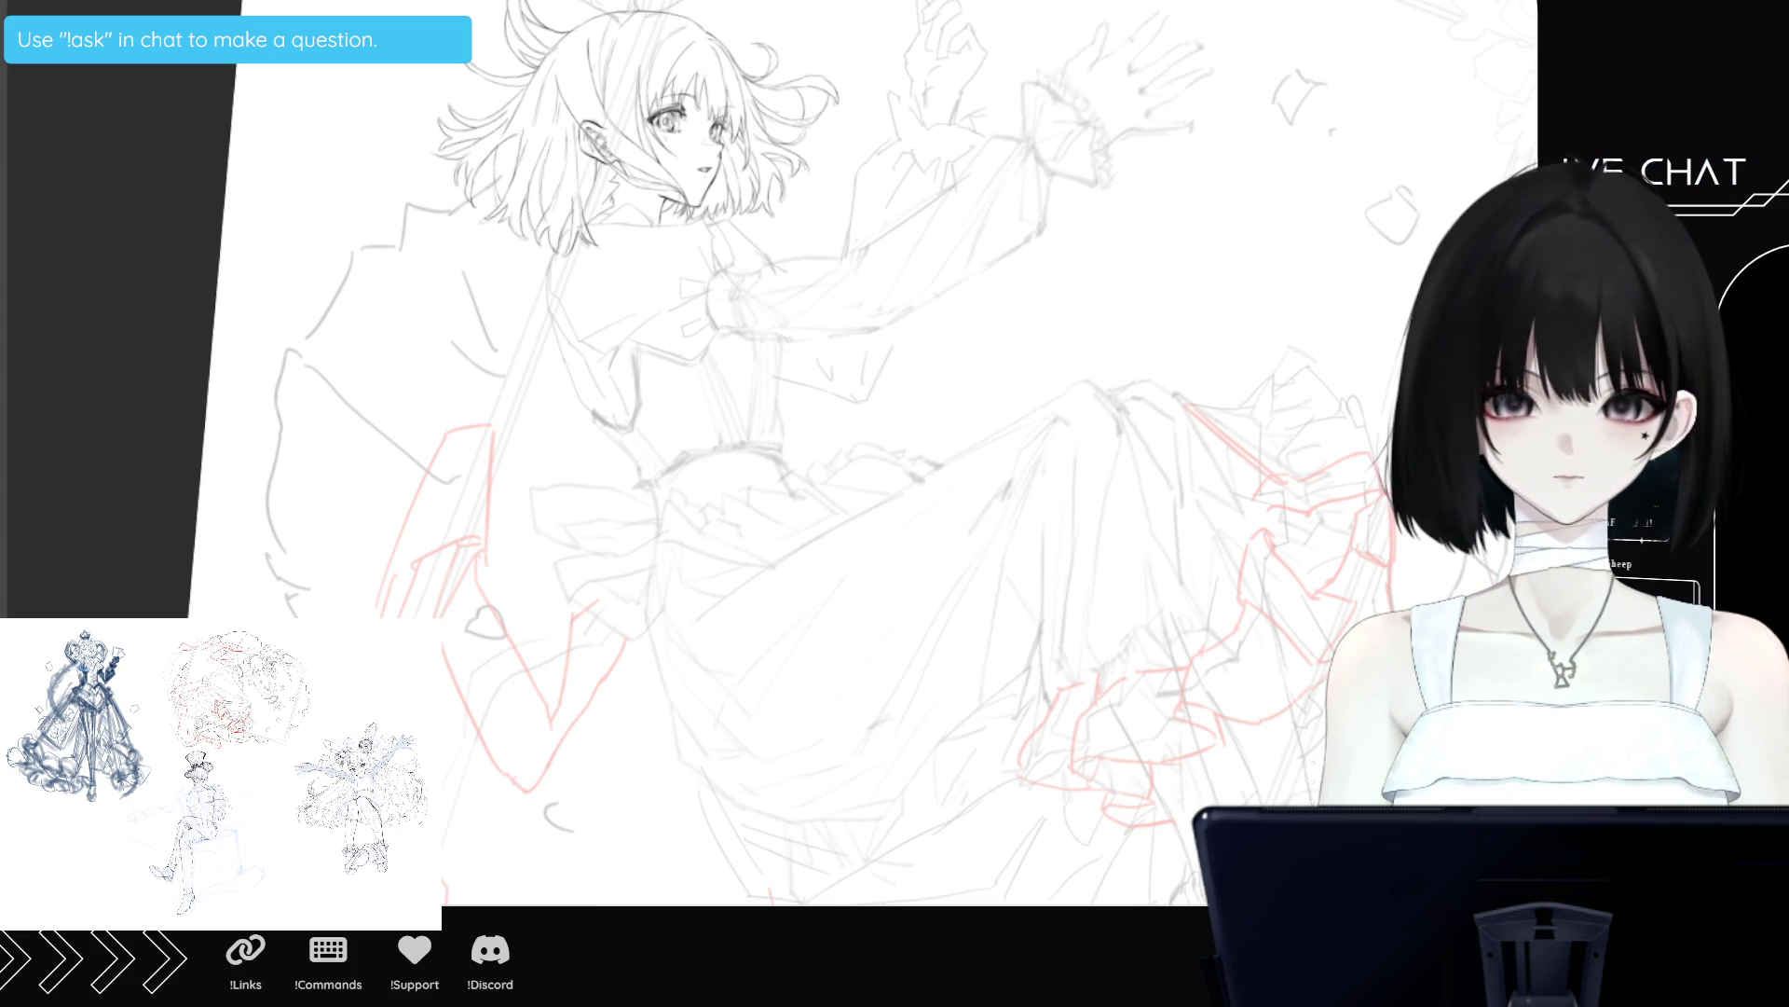
key(ctrl+minus)
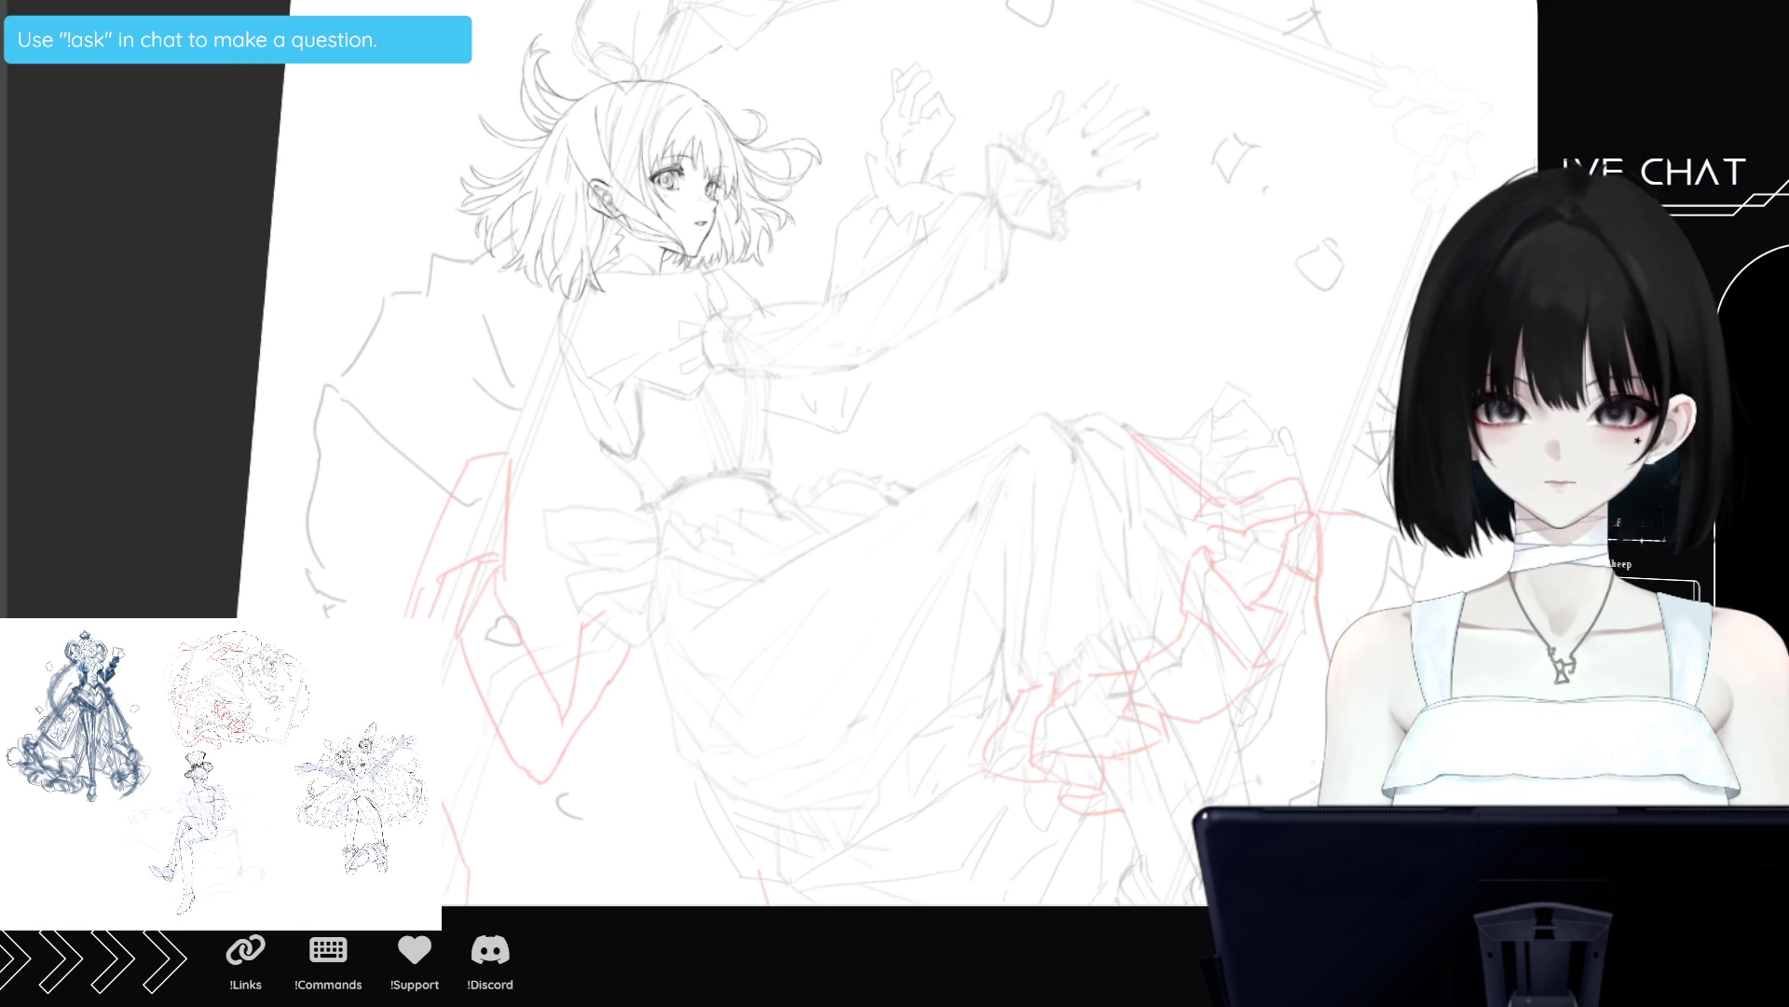
scroll(746, 372, up, 5)
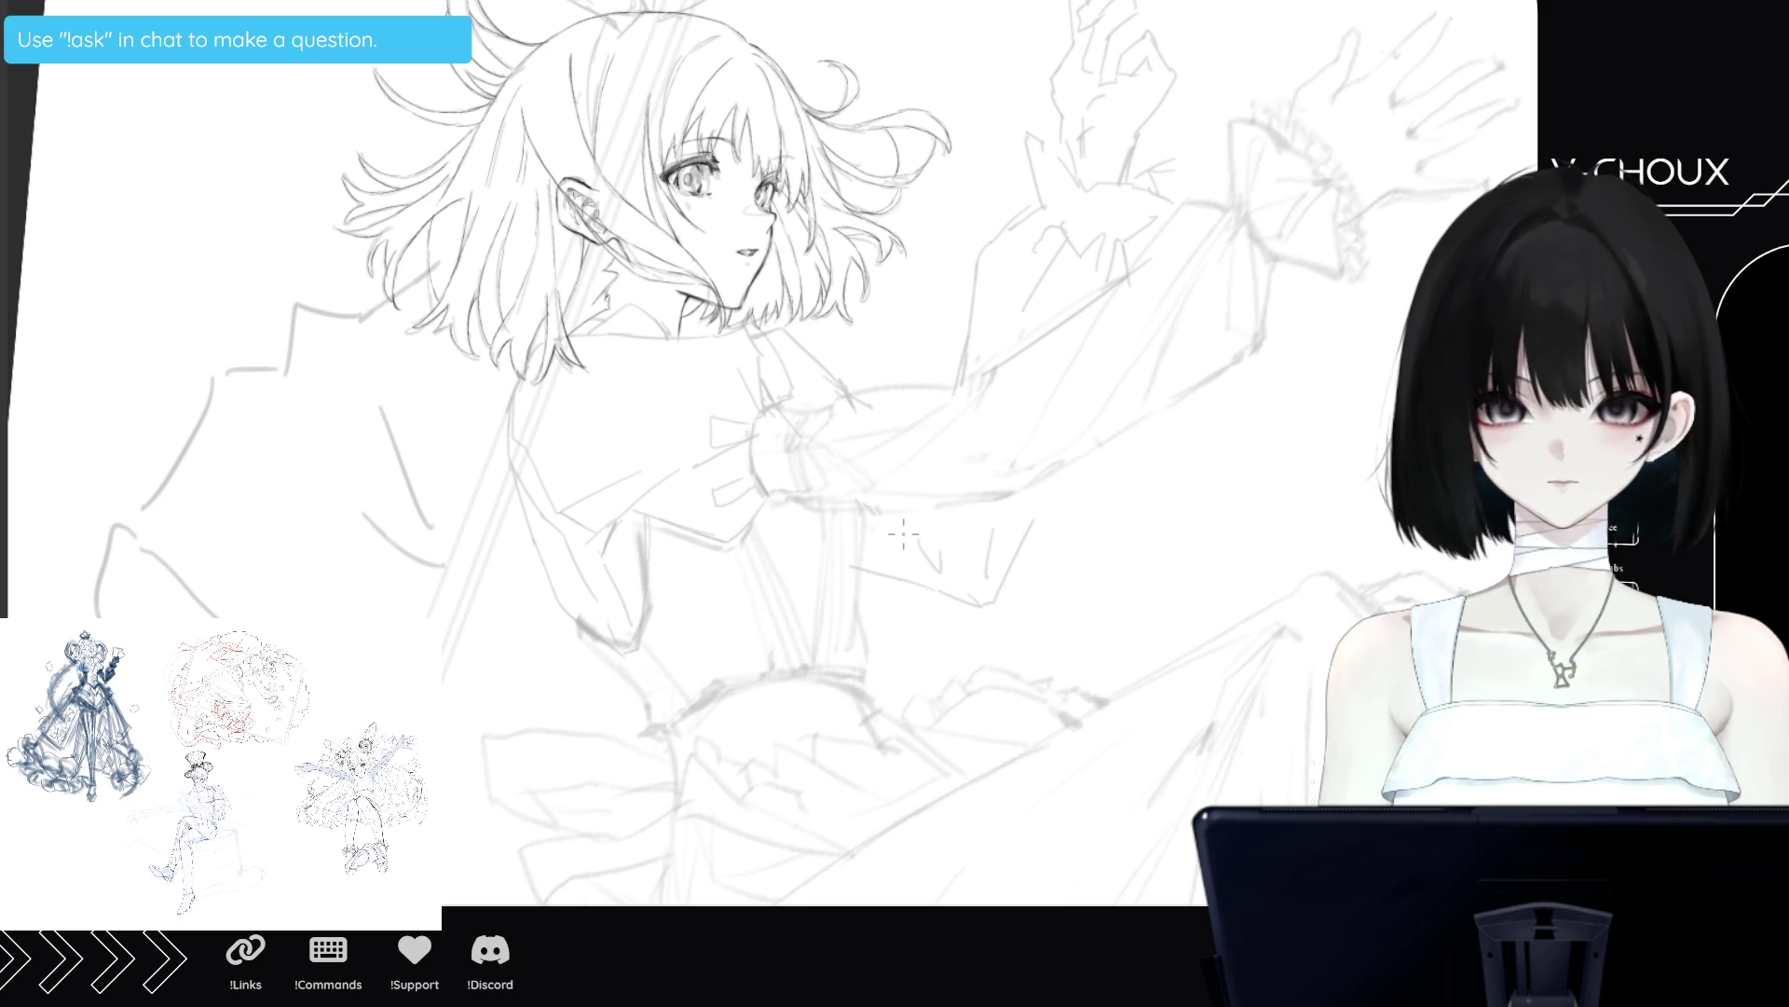
scroll(571, 219, up, 5)
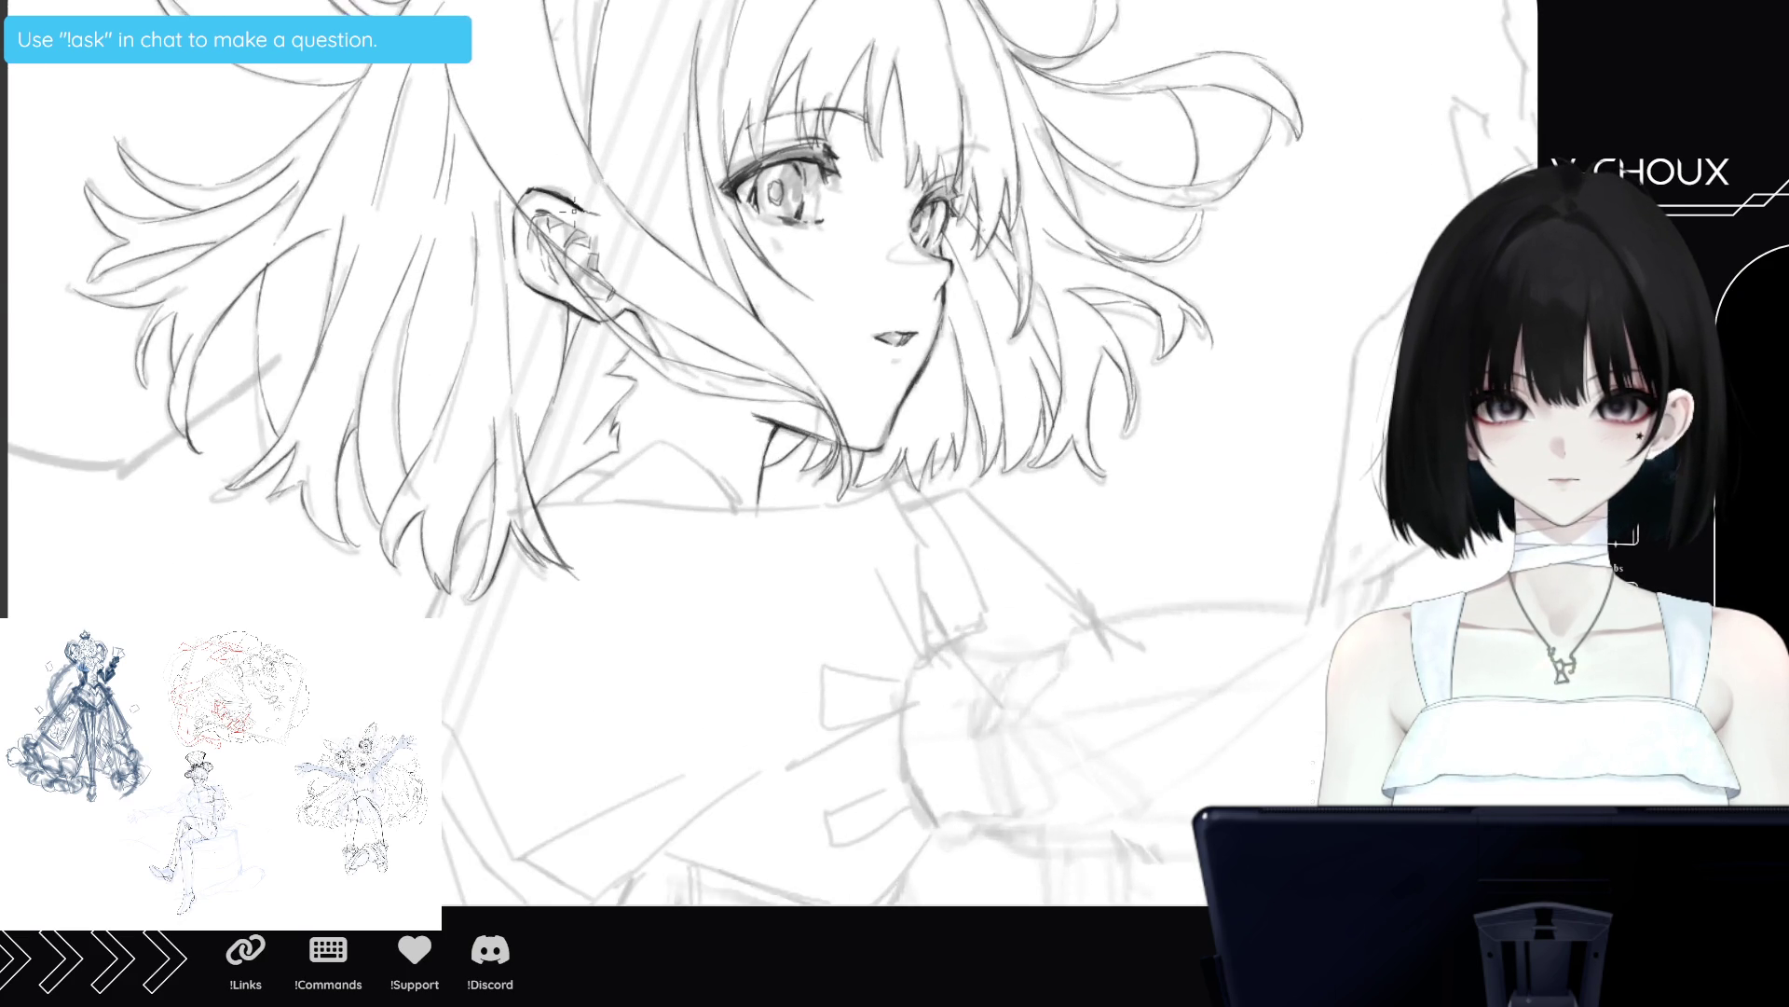
scroll(570, 219, up, 1)
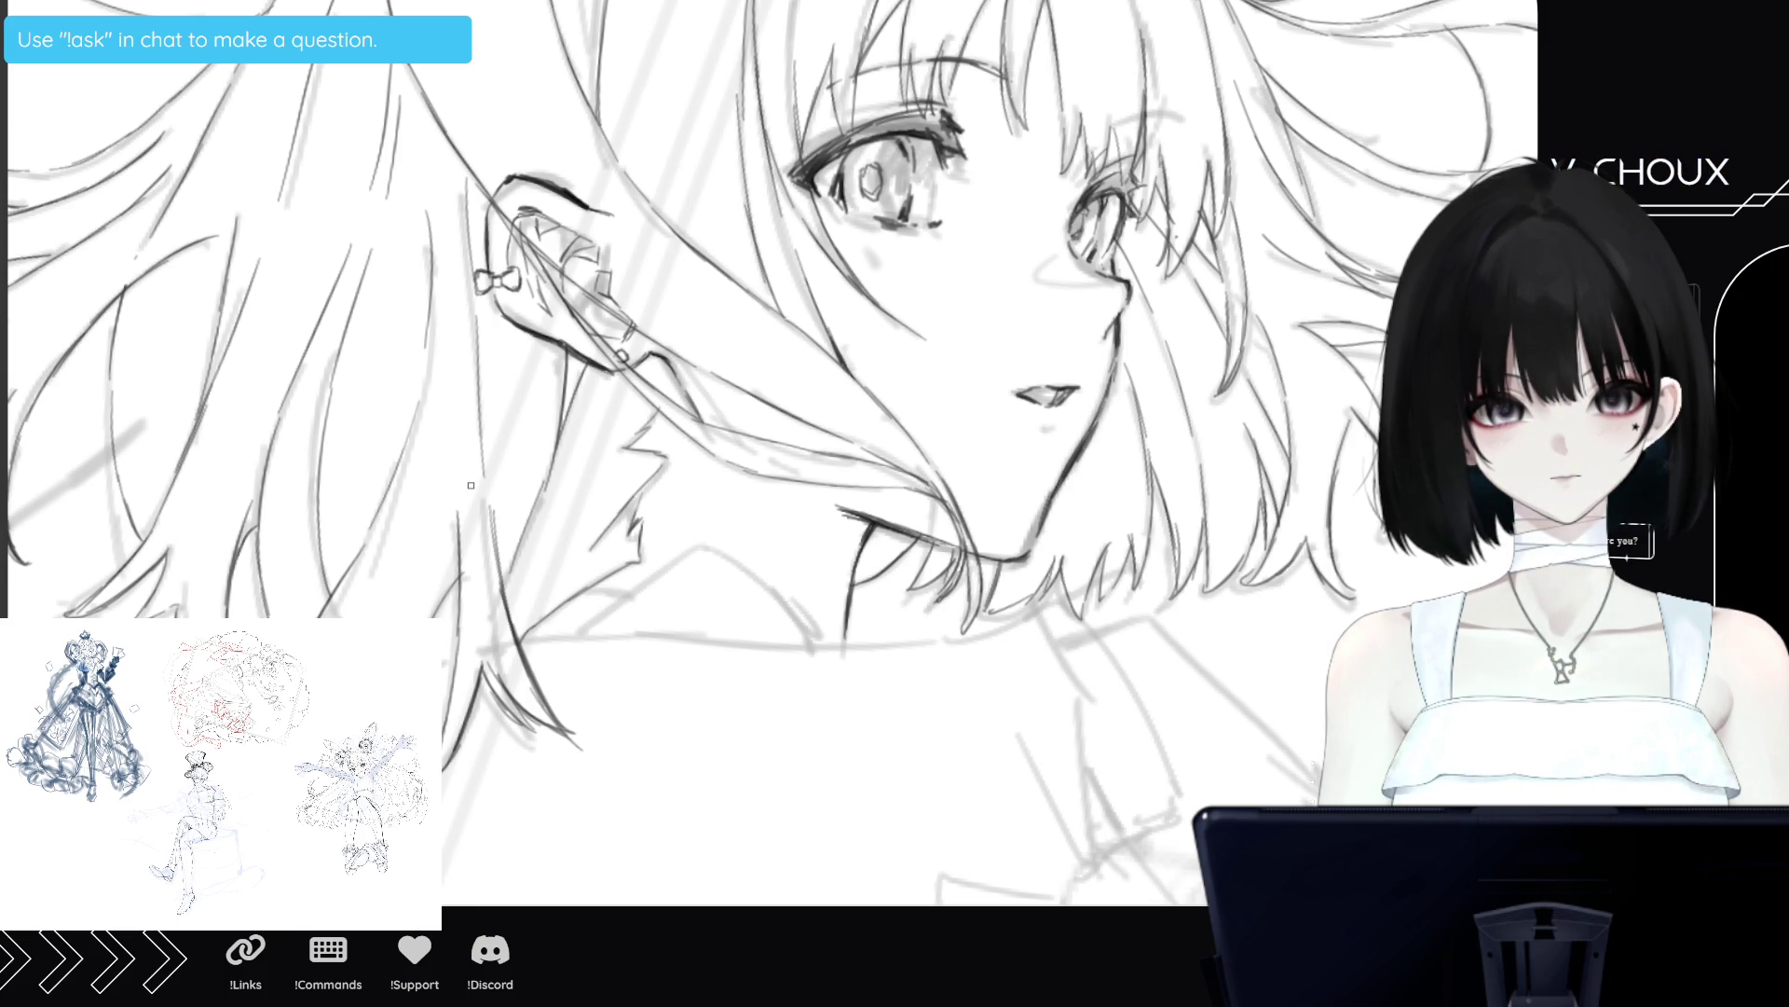
scroll(724, 748, down, 2)
scroll(724, 748, down, 3)
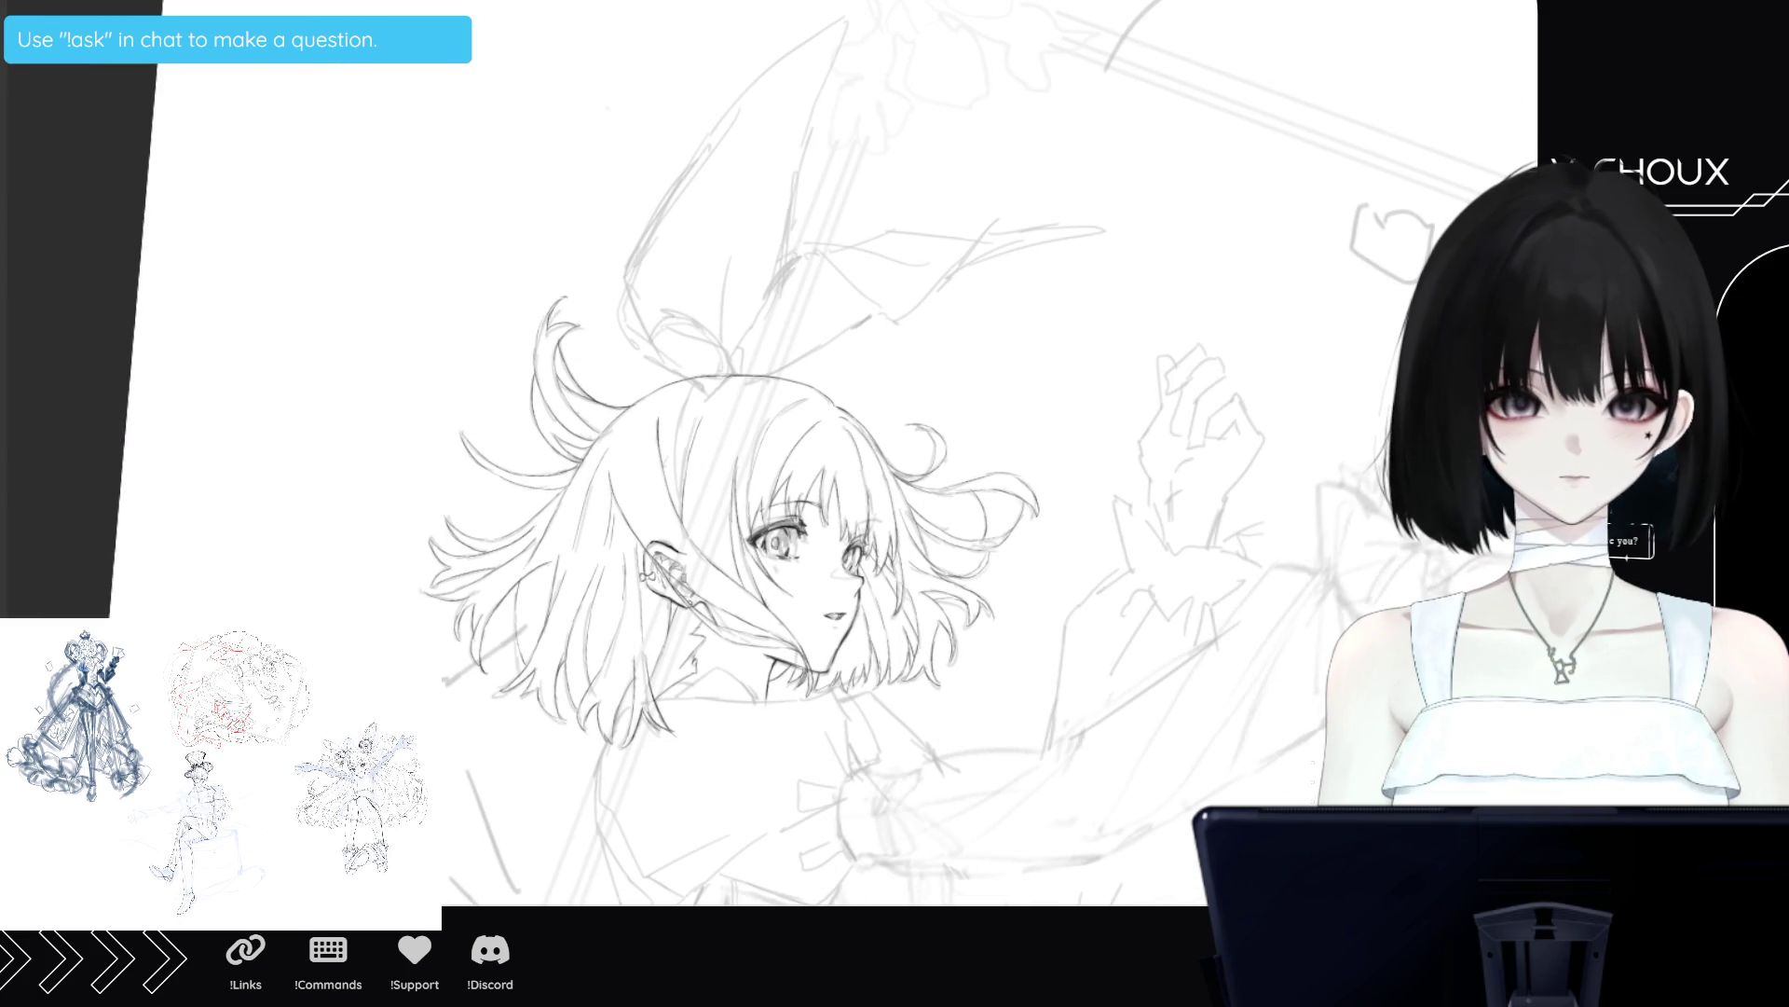
scroll(724, 559, down, 5)
scroll(723, 453, down, 3)
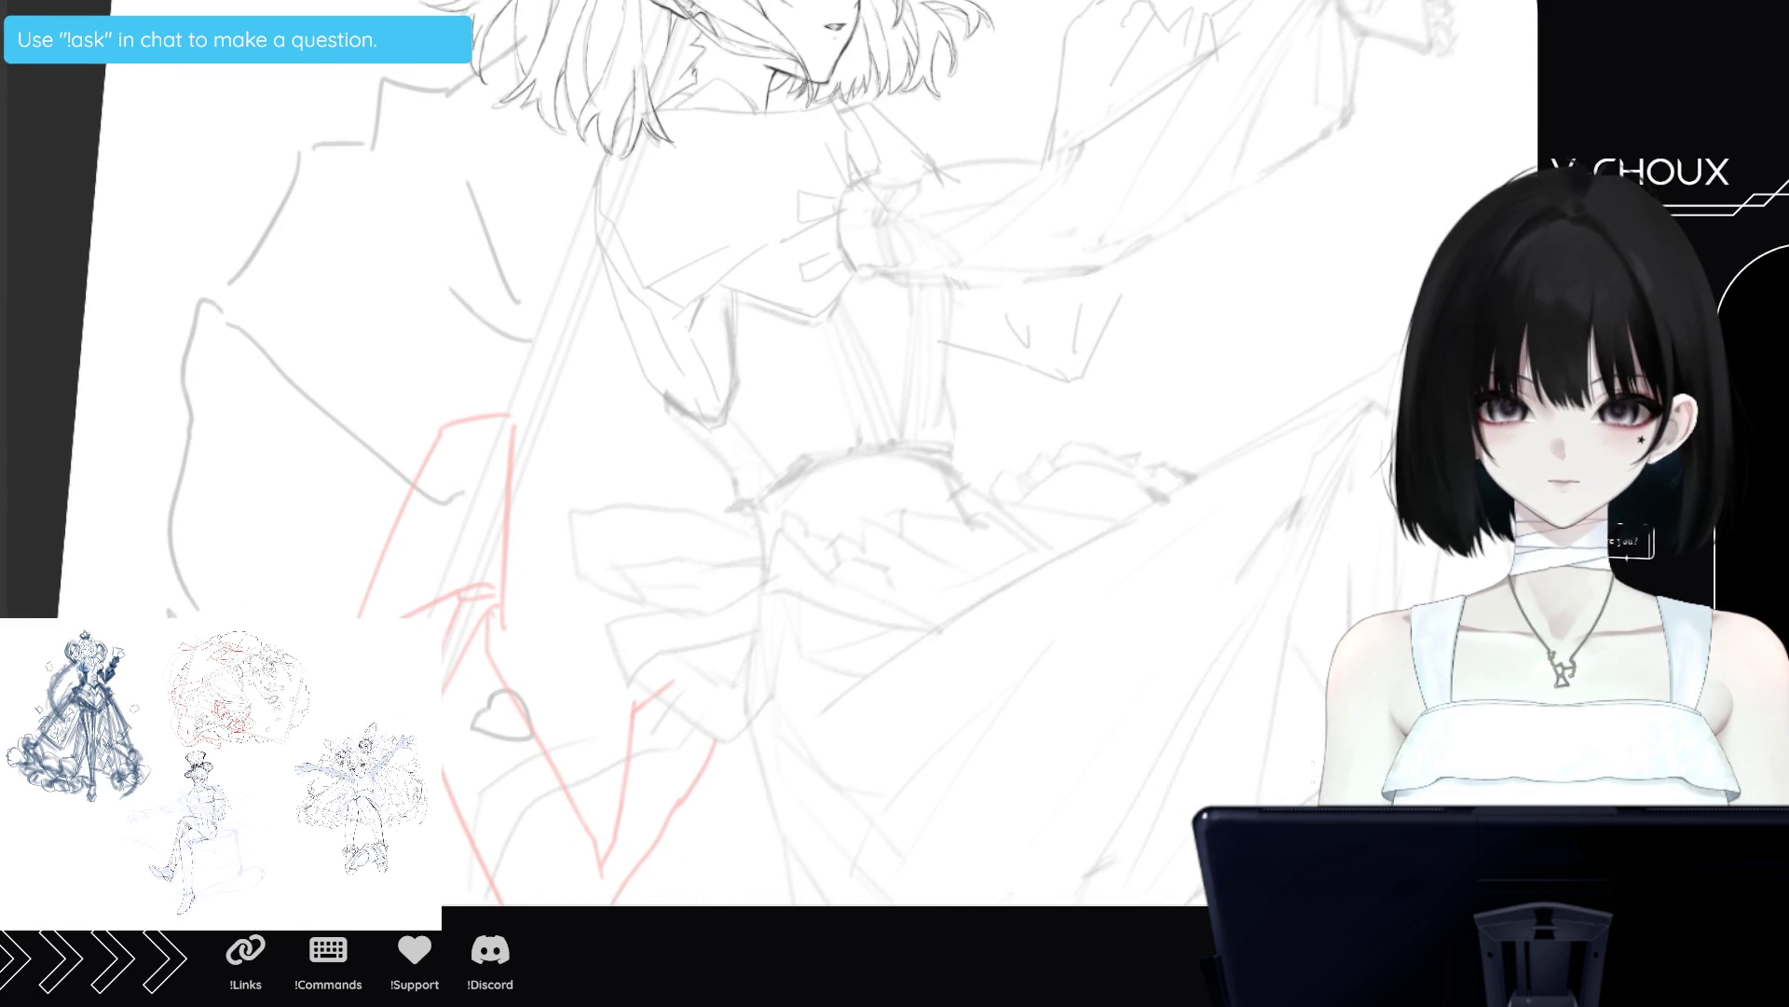
scroll(724, 453, down, 2)
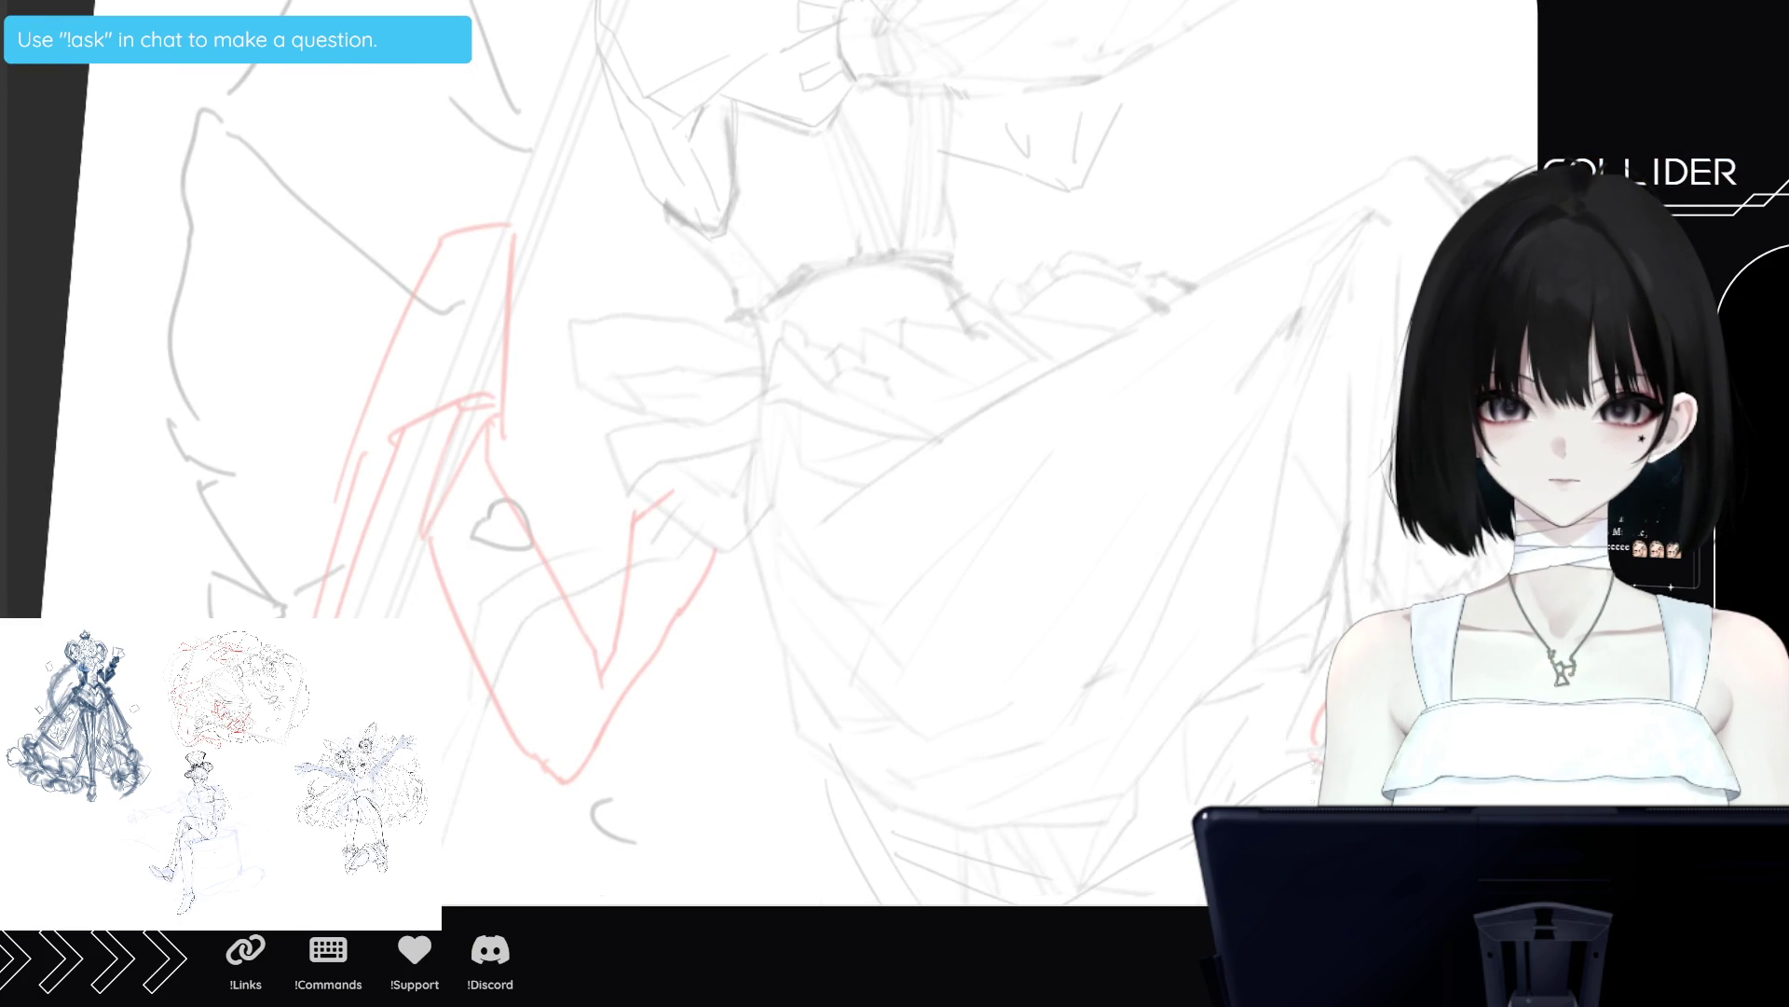
scroll(723, 453, up, 8)
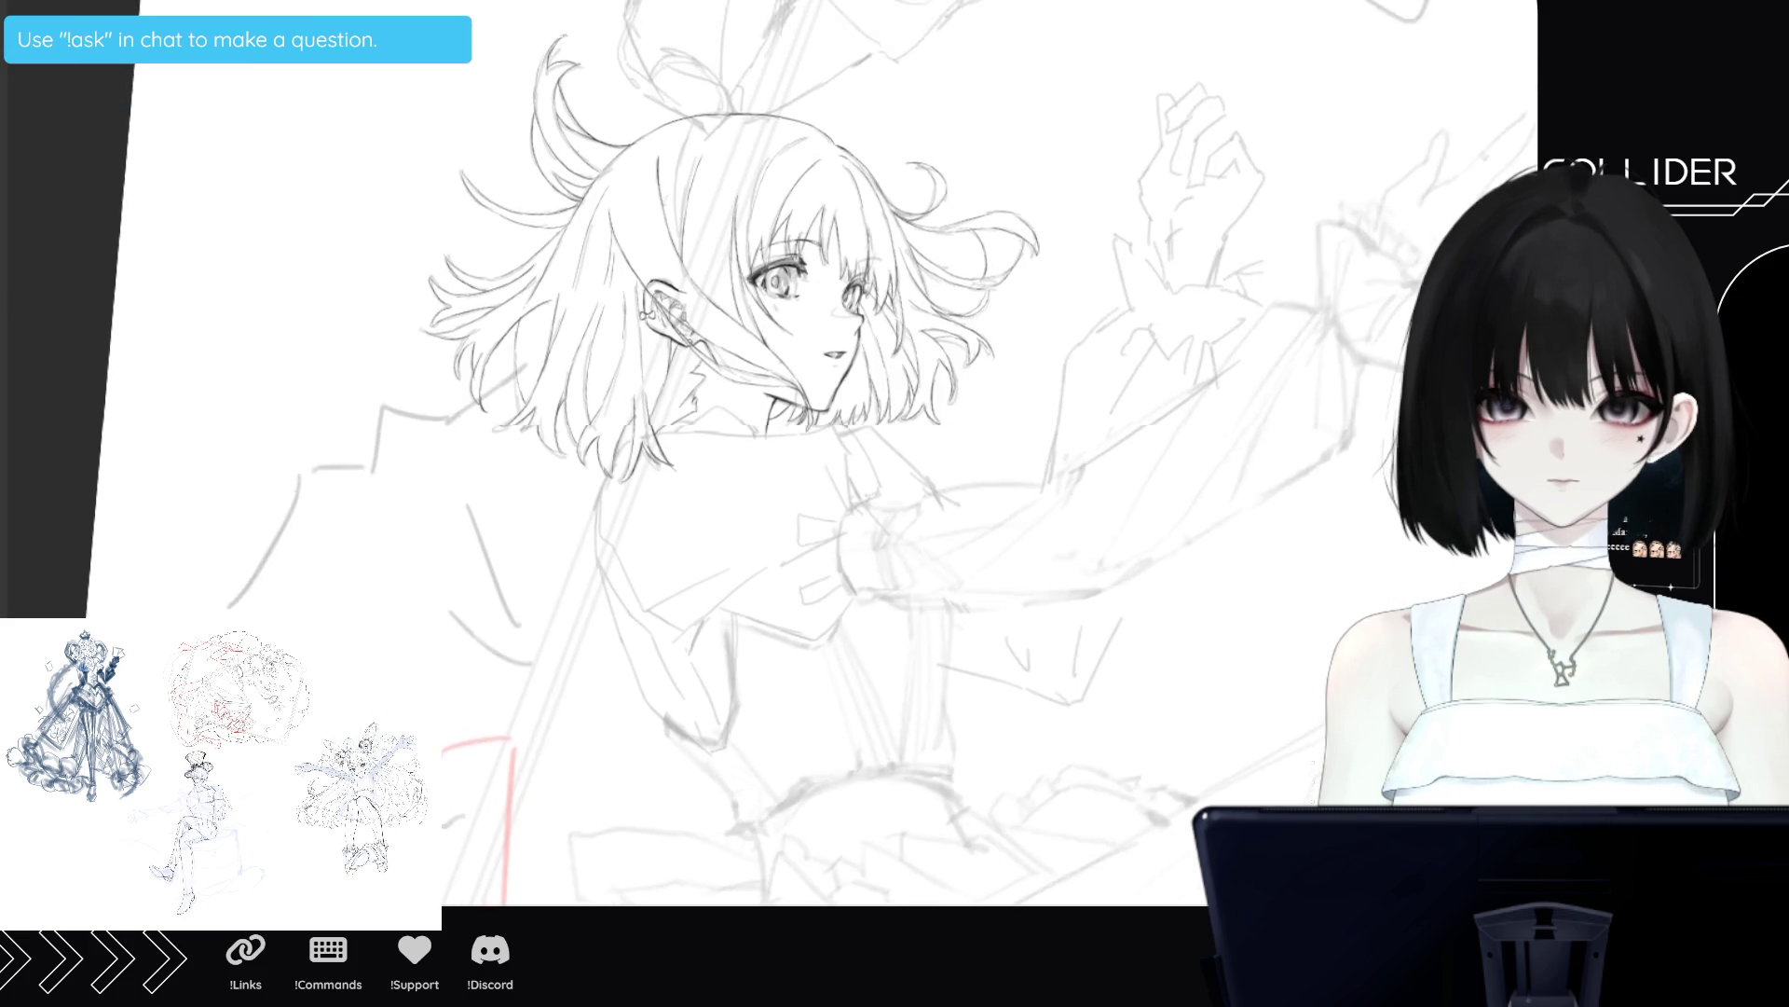
scroll(789, 239, up, 2)
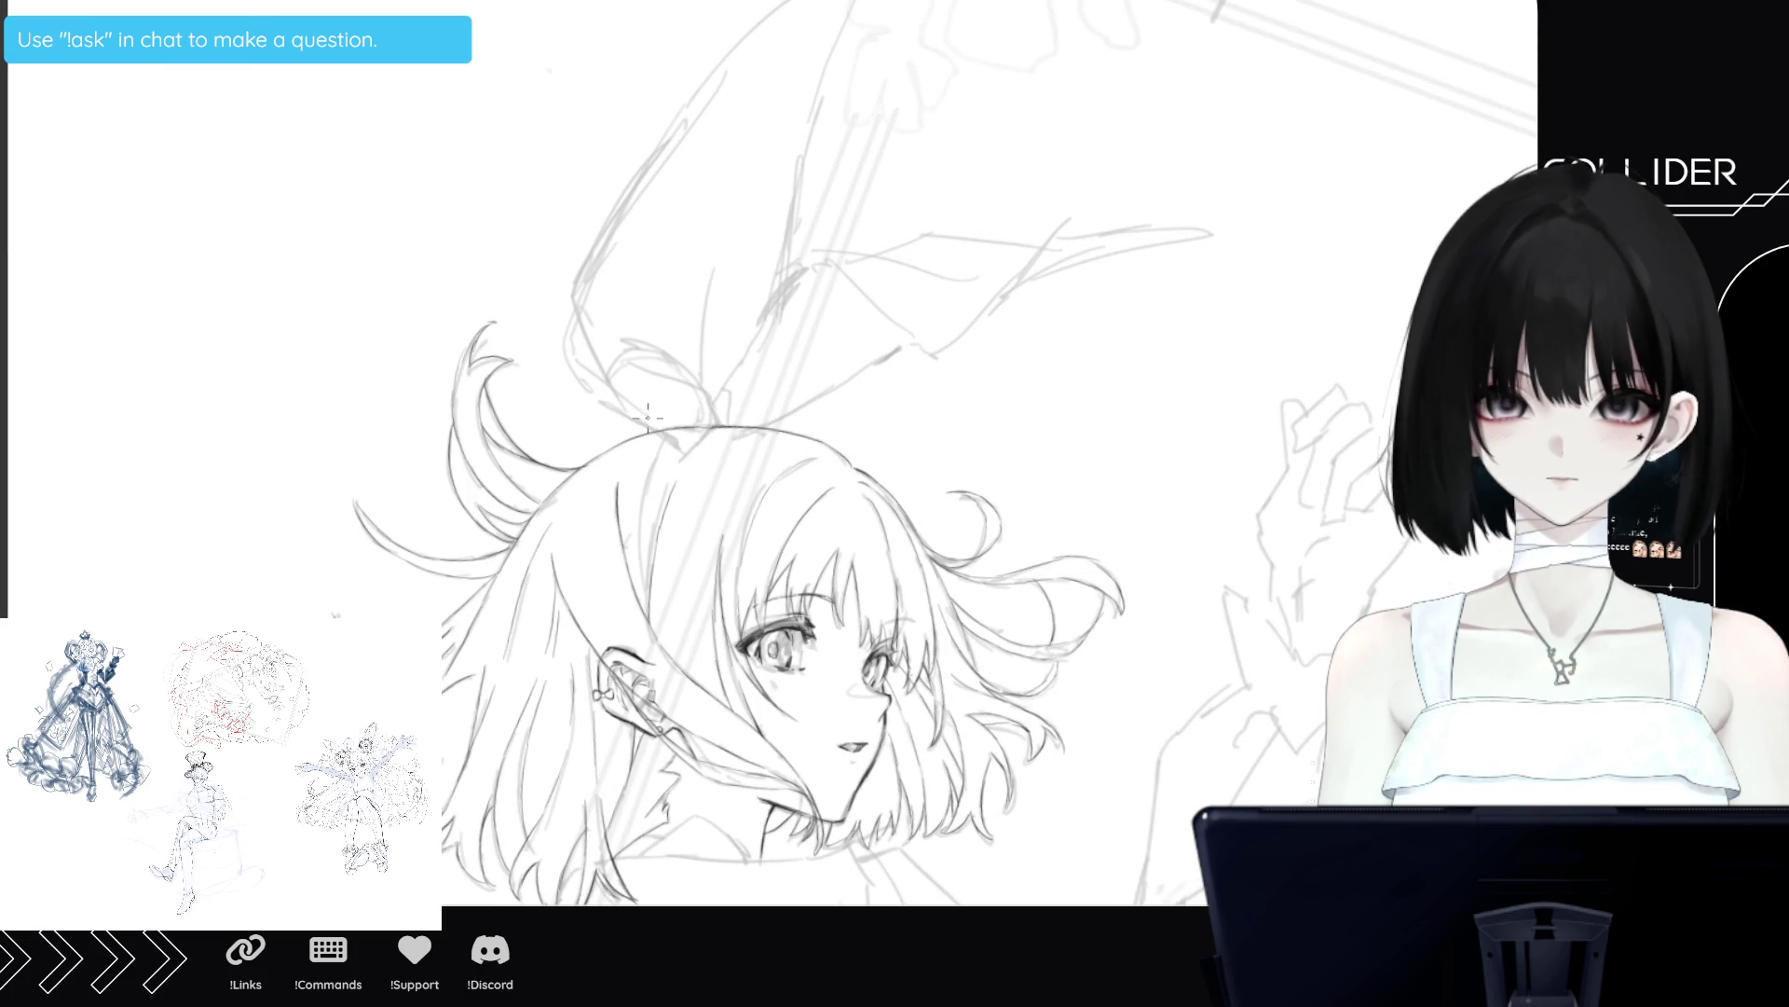
Rotate the canvas until the guide lines are vertical and zoom in on the rough bow.
drag(801, 242, 694, 223)
scroll(694, 224, up, 2)
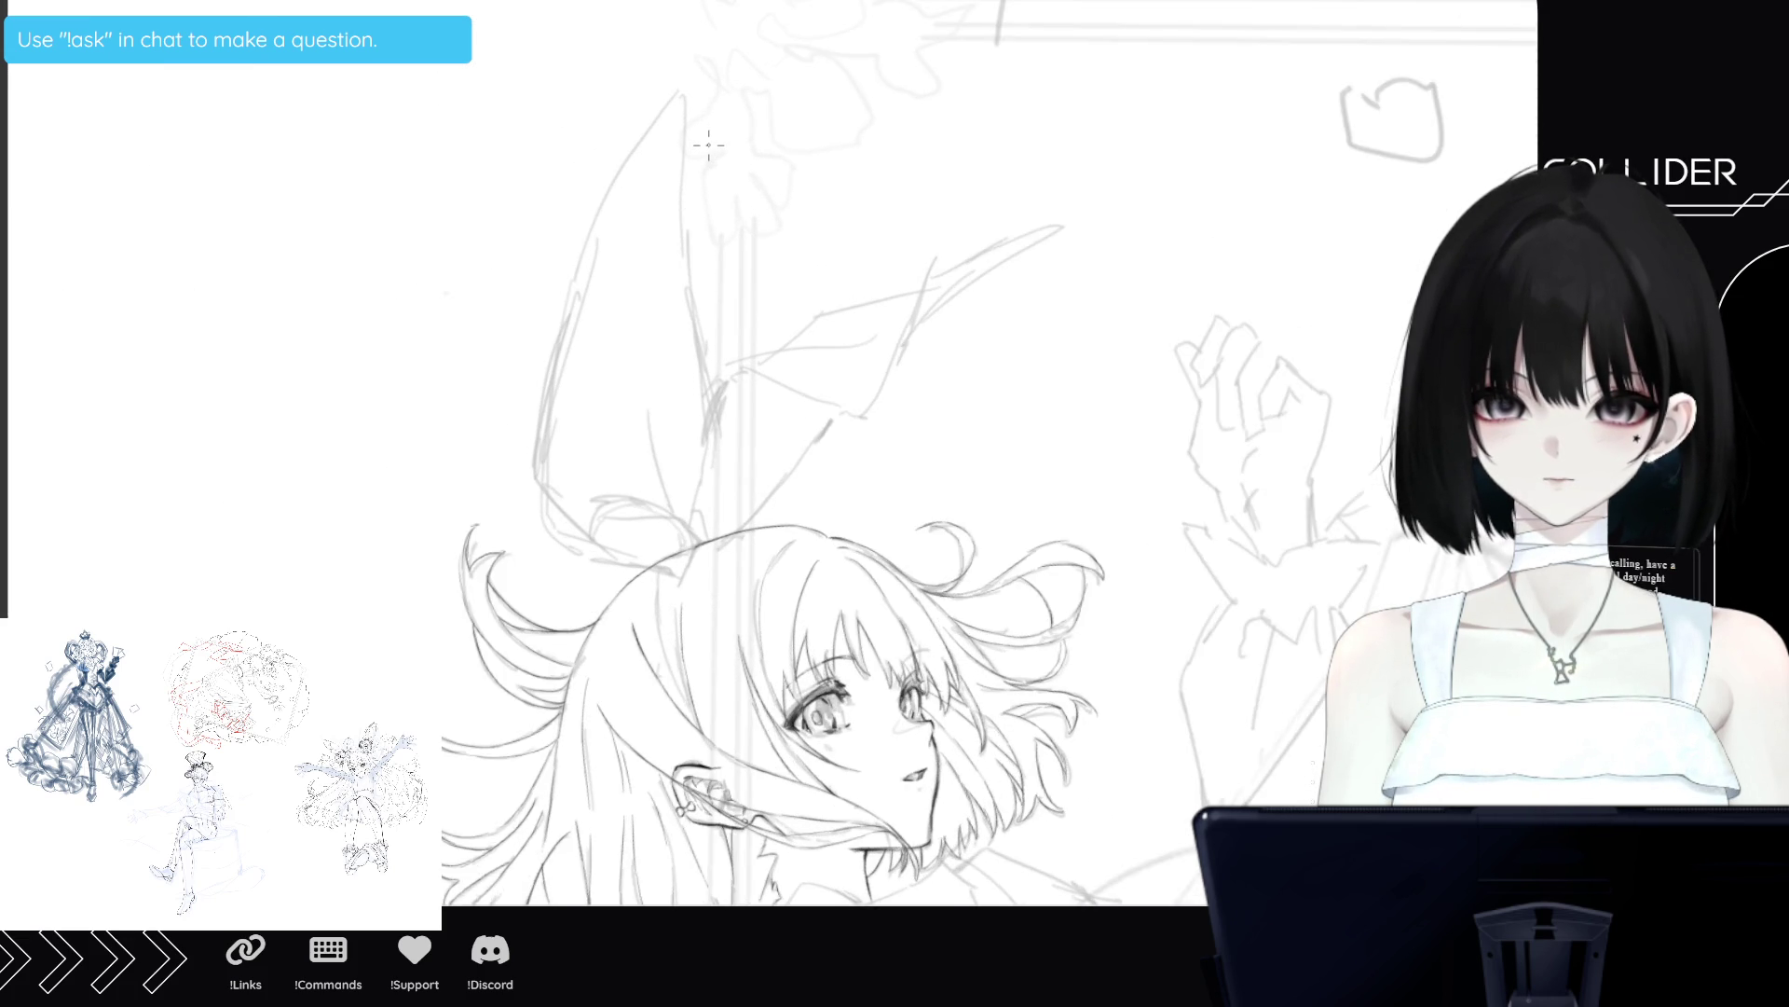
scroll(687, 131, up, 1)
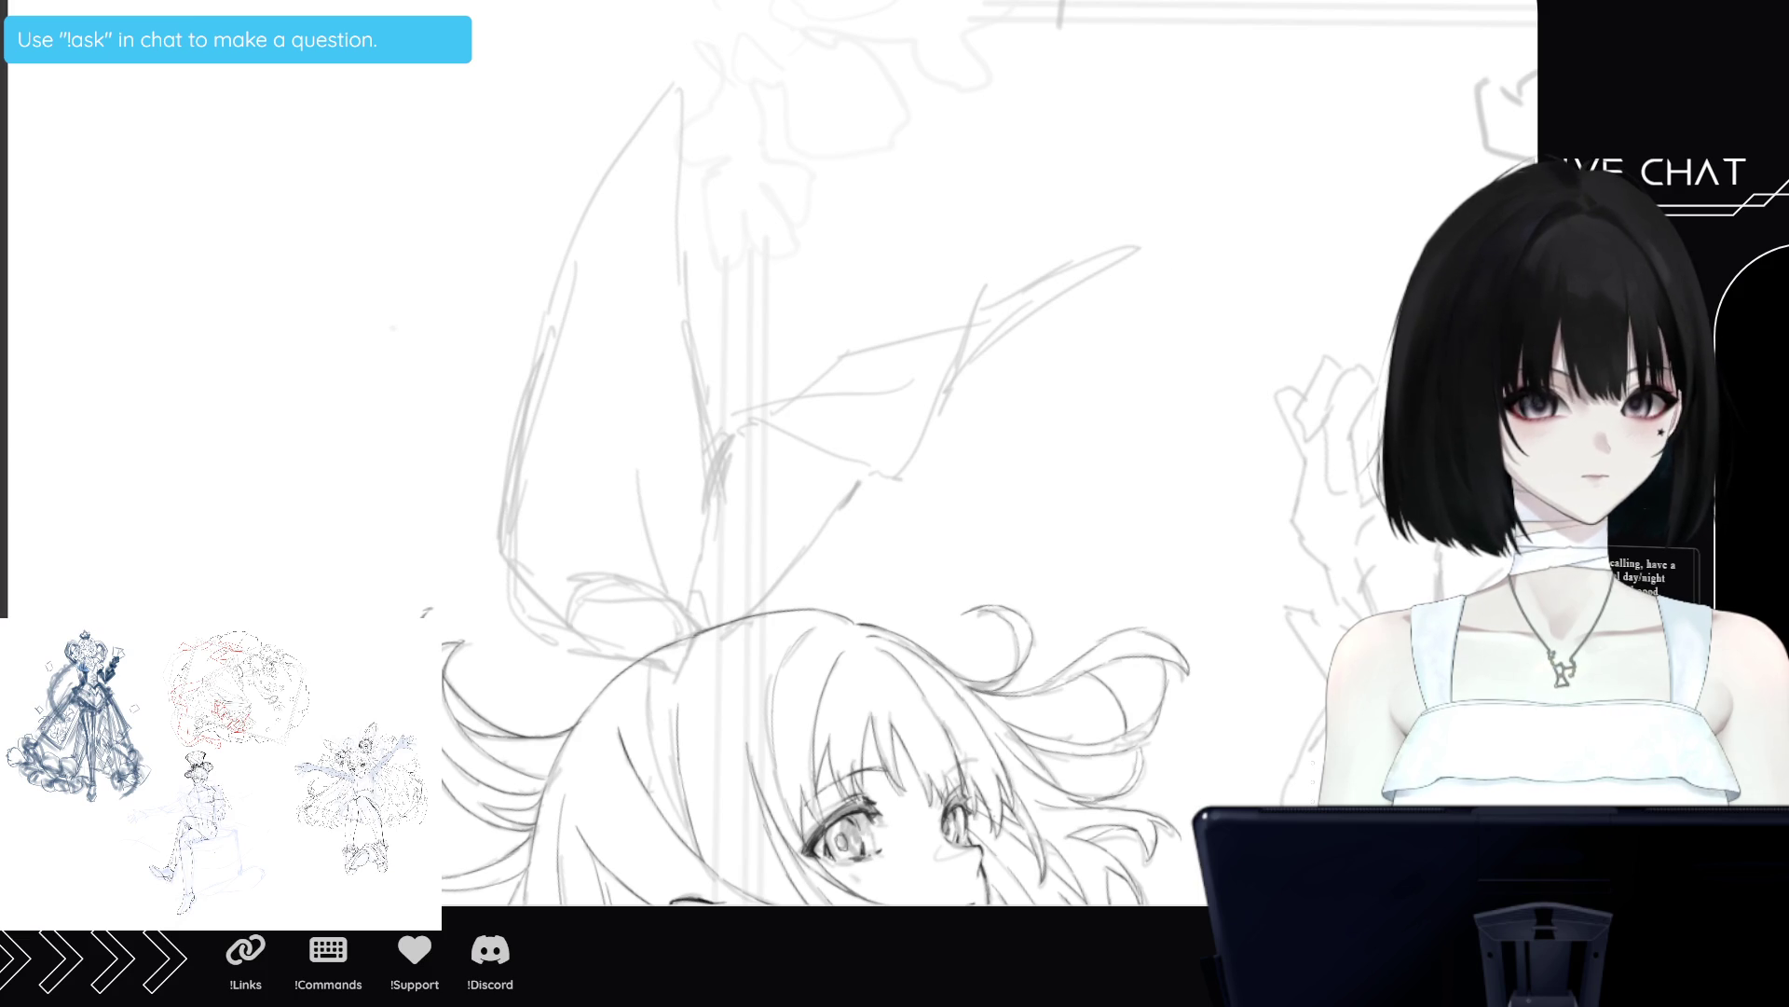
Mirror the canvas view, reframe the head and bow, and tilt the view counterclockwise.
key(h)
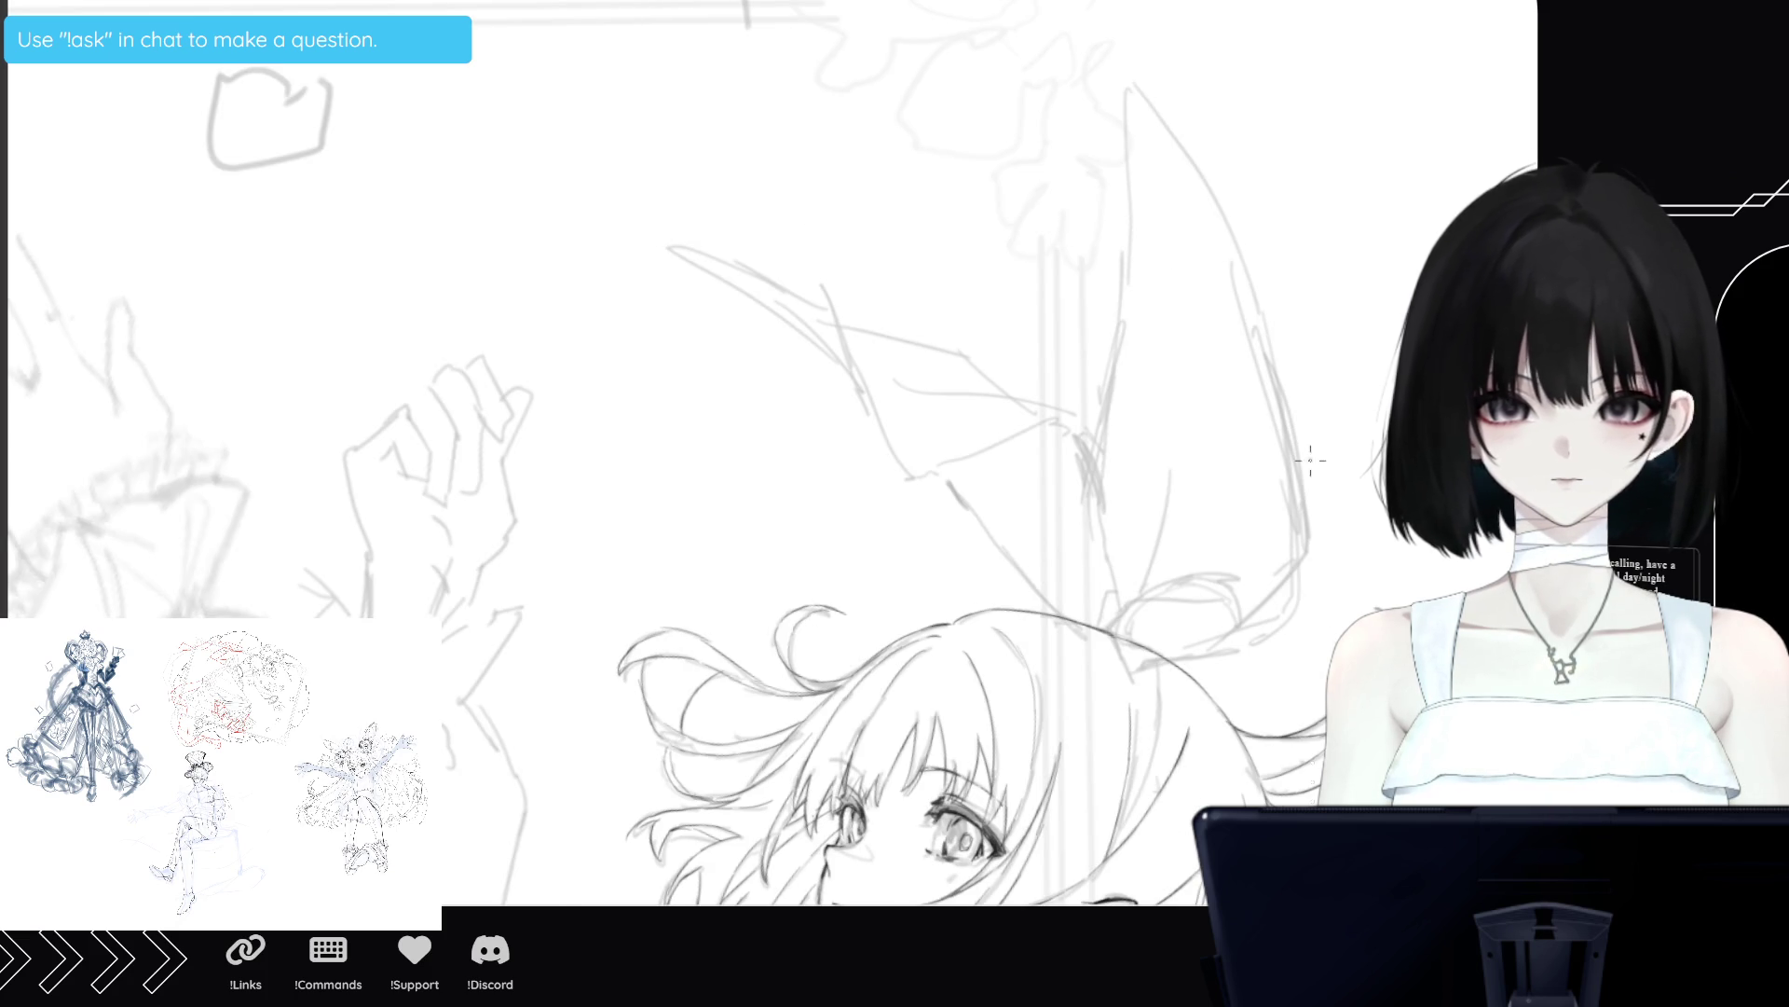
scroll(966, 895, down, 3)
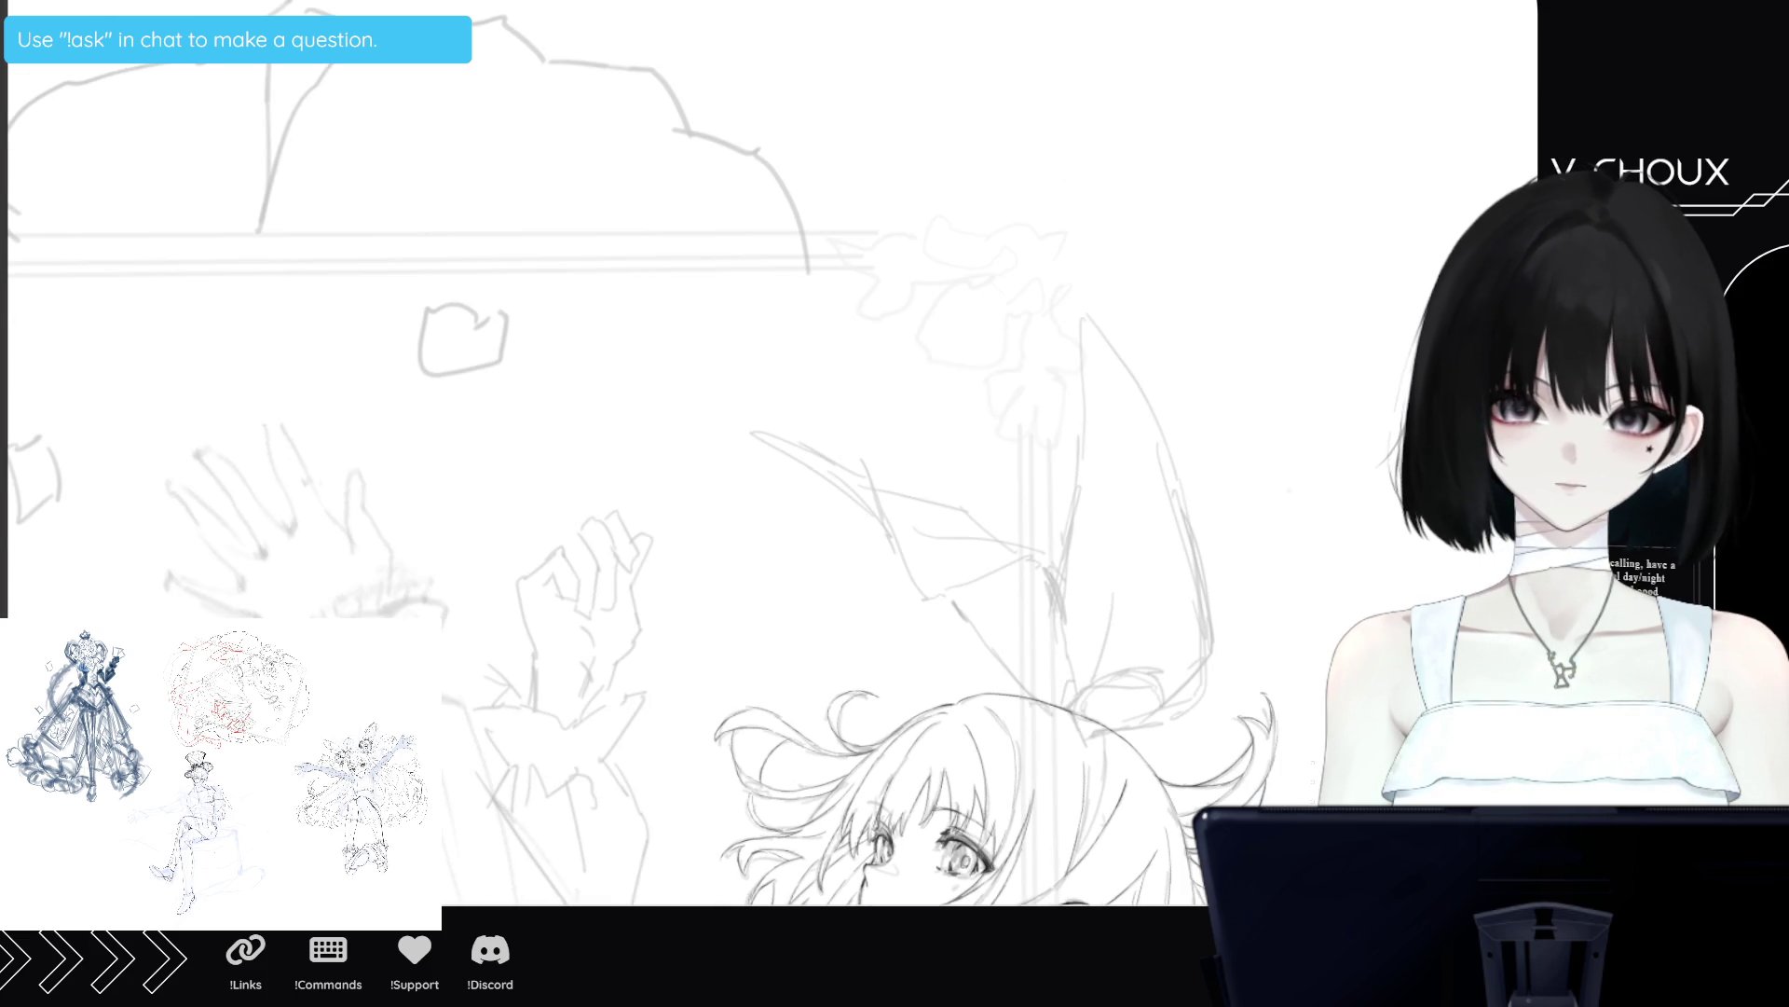
scroll(979, 839, up, 2)
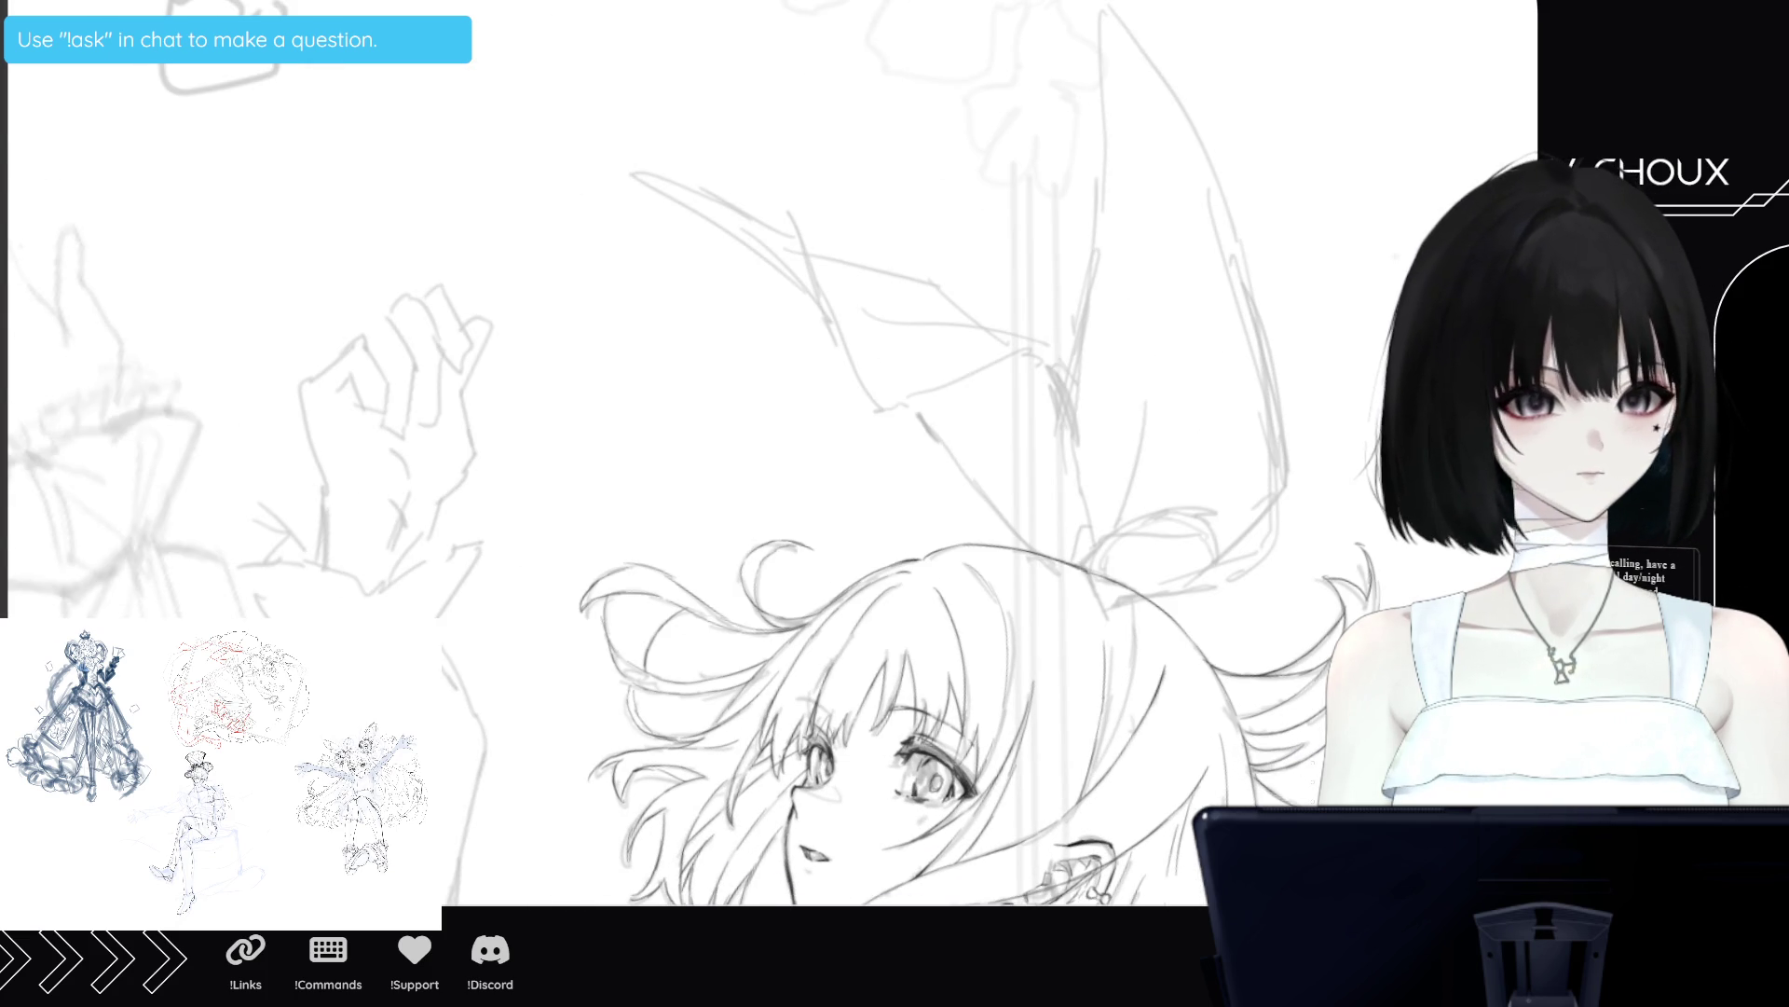
scroll(668, 453, down, 3)
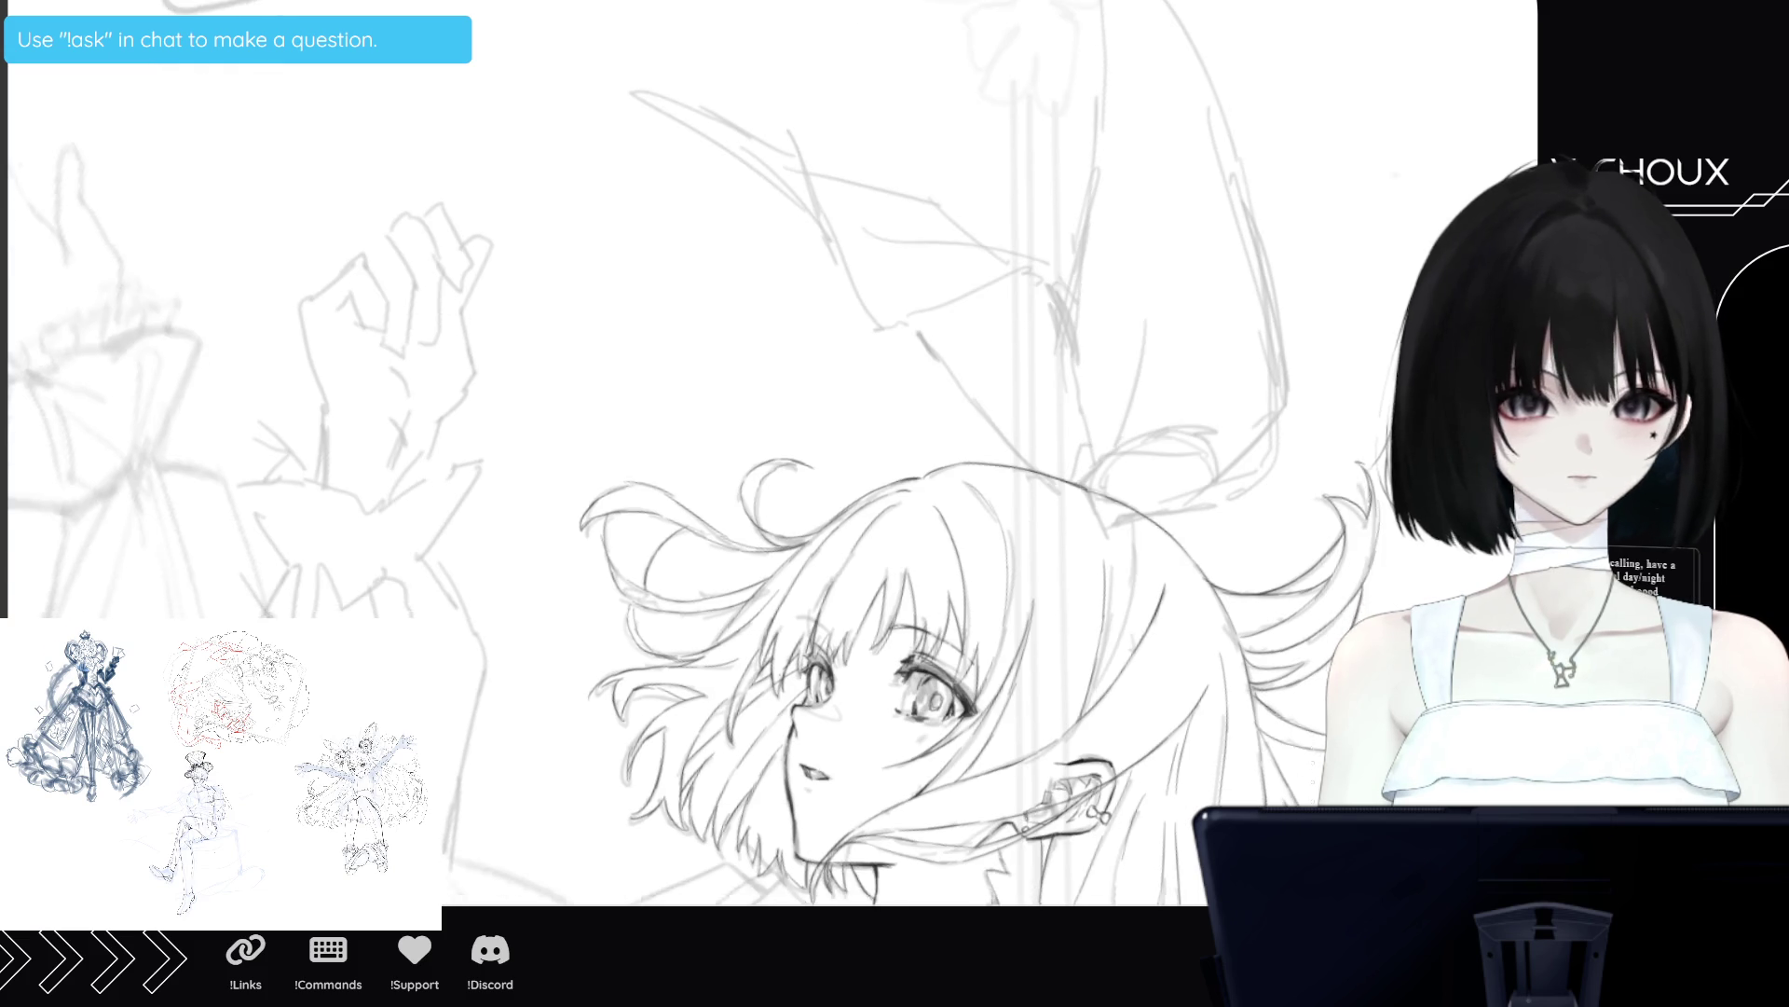
key(-)
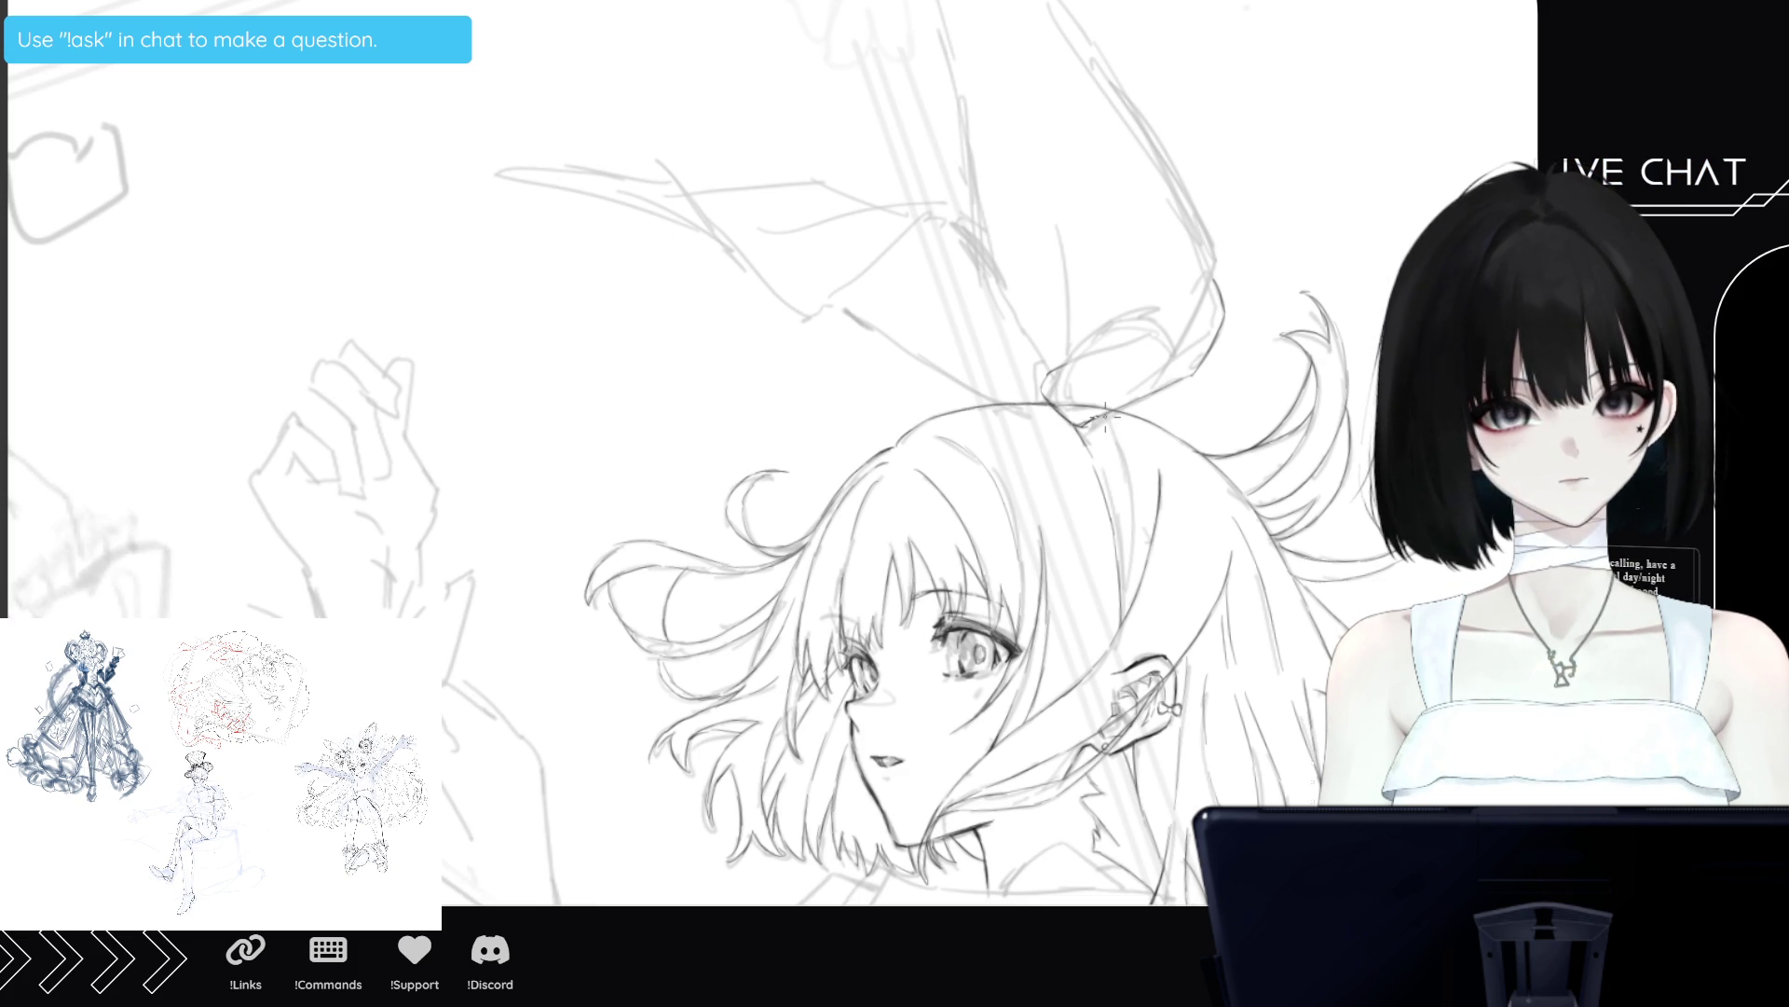
Ink a thin line down the headband strap and darken part of it.
drag(1103, 410, 1128, 619)
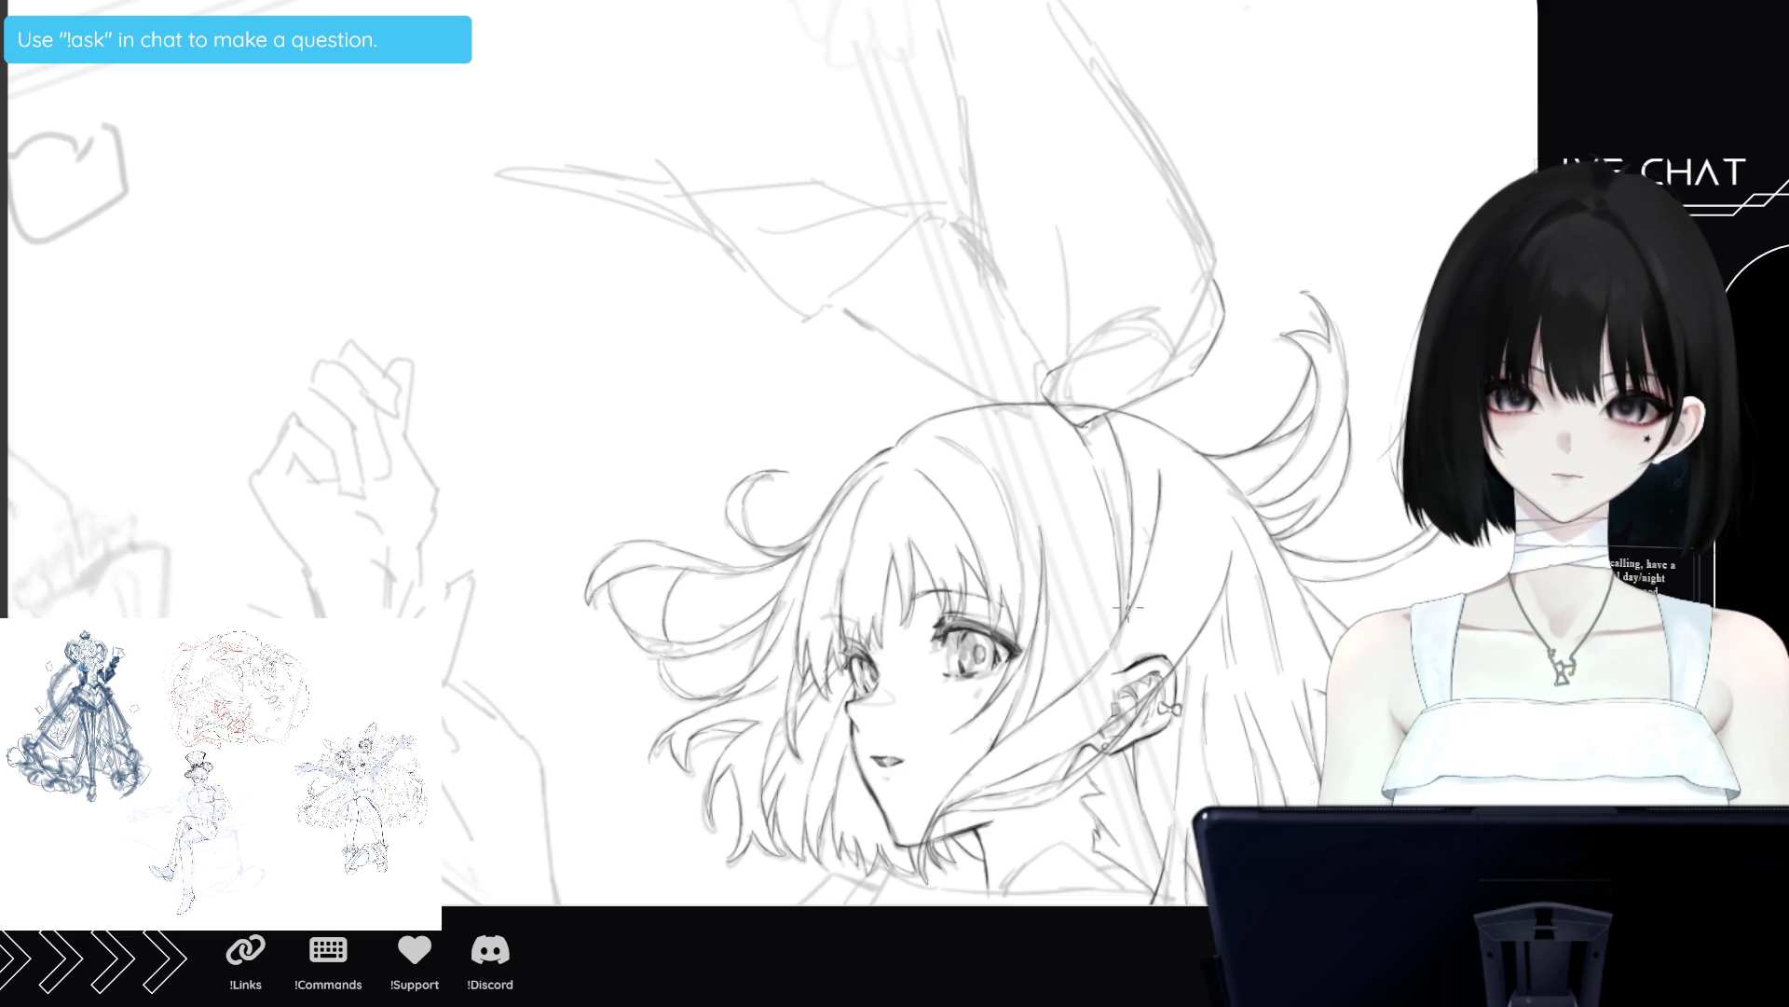
drag(1127, 486, 1131, 528)
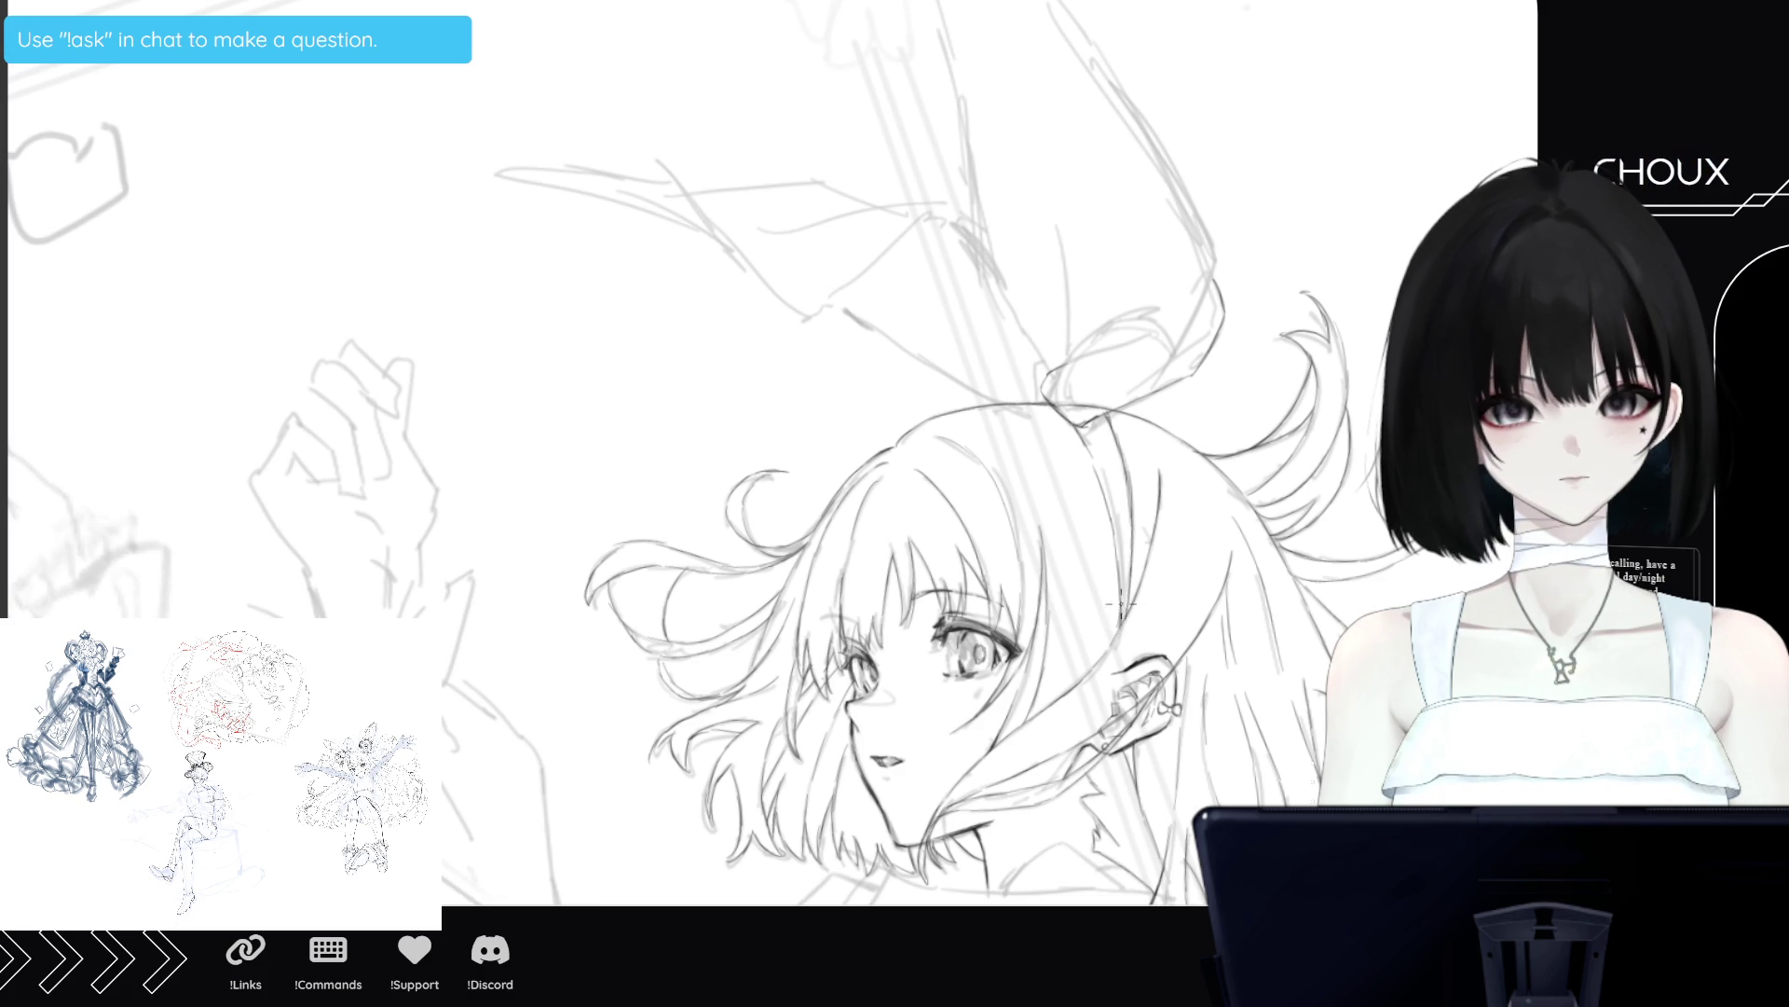
scroll(1159, 443, up, 5)
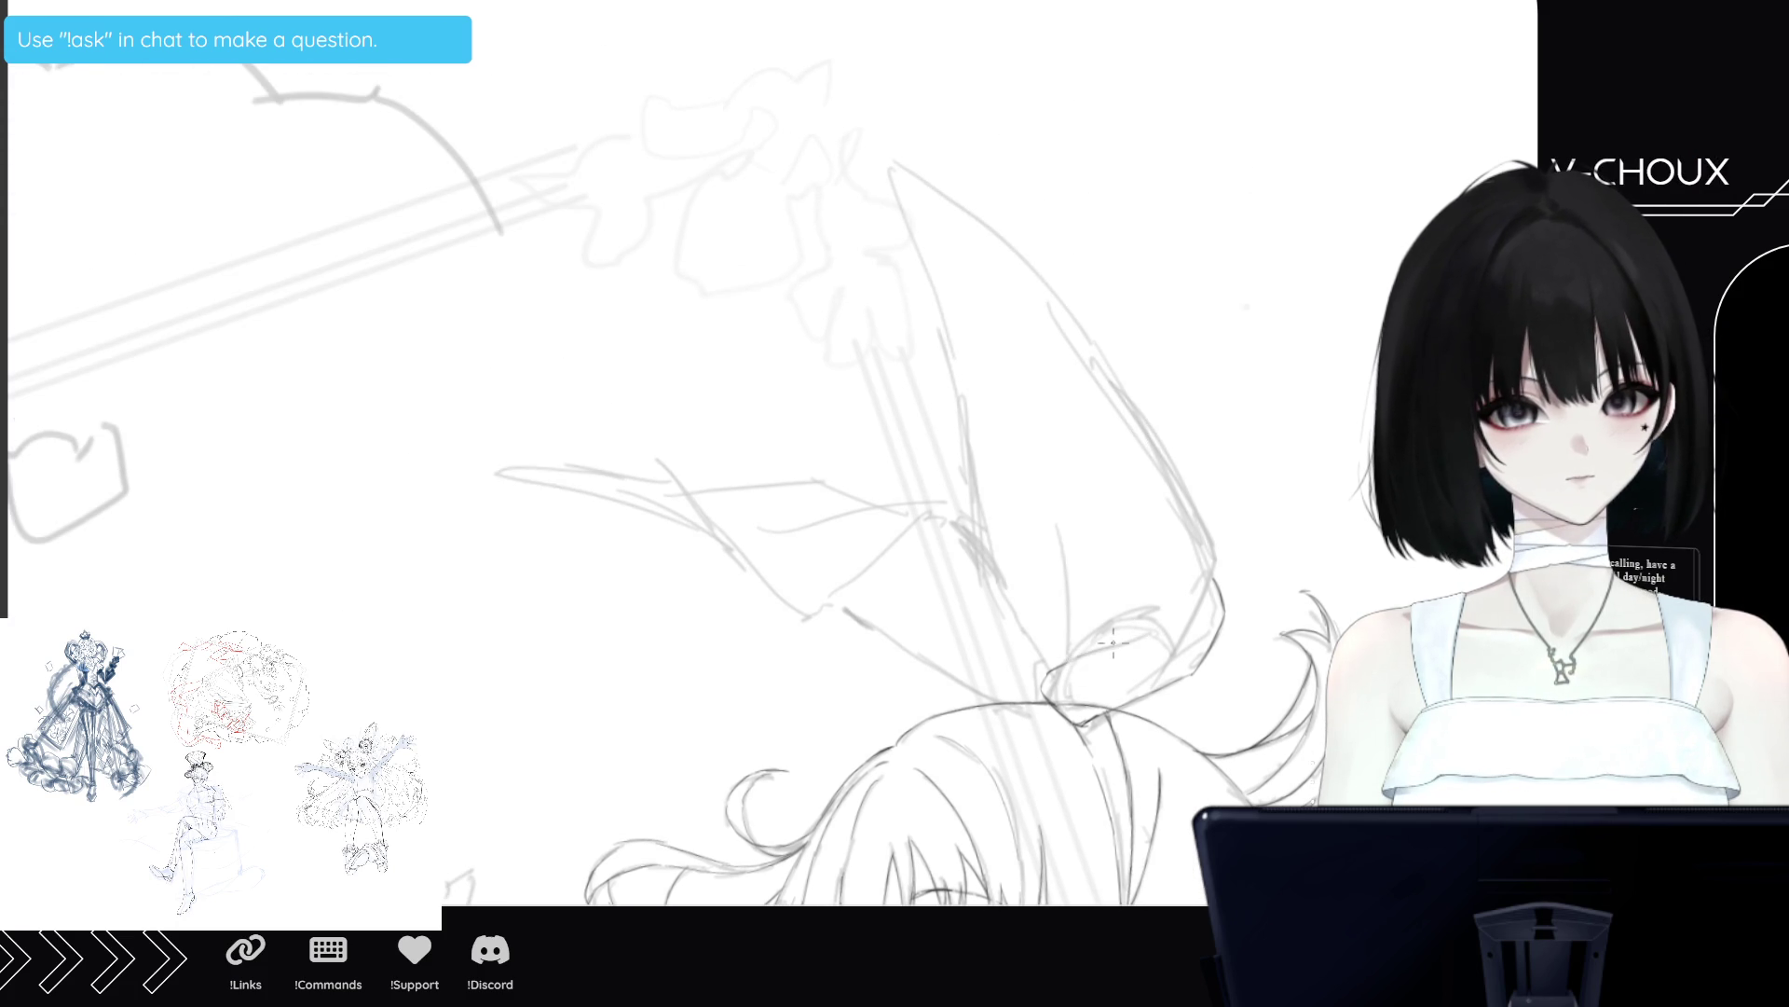
Trace the tall bow loop with clean lines, darkening its left and right edges.
drag(1064, 662, 1156, 625)
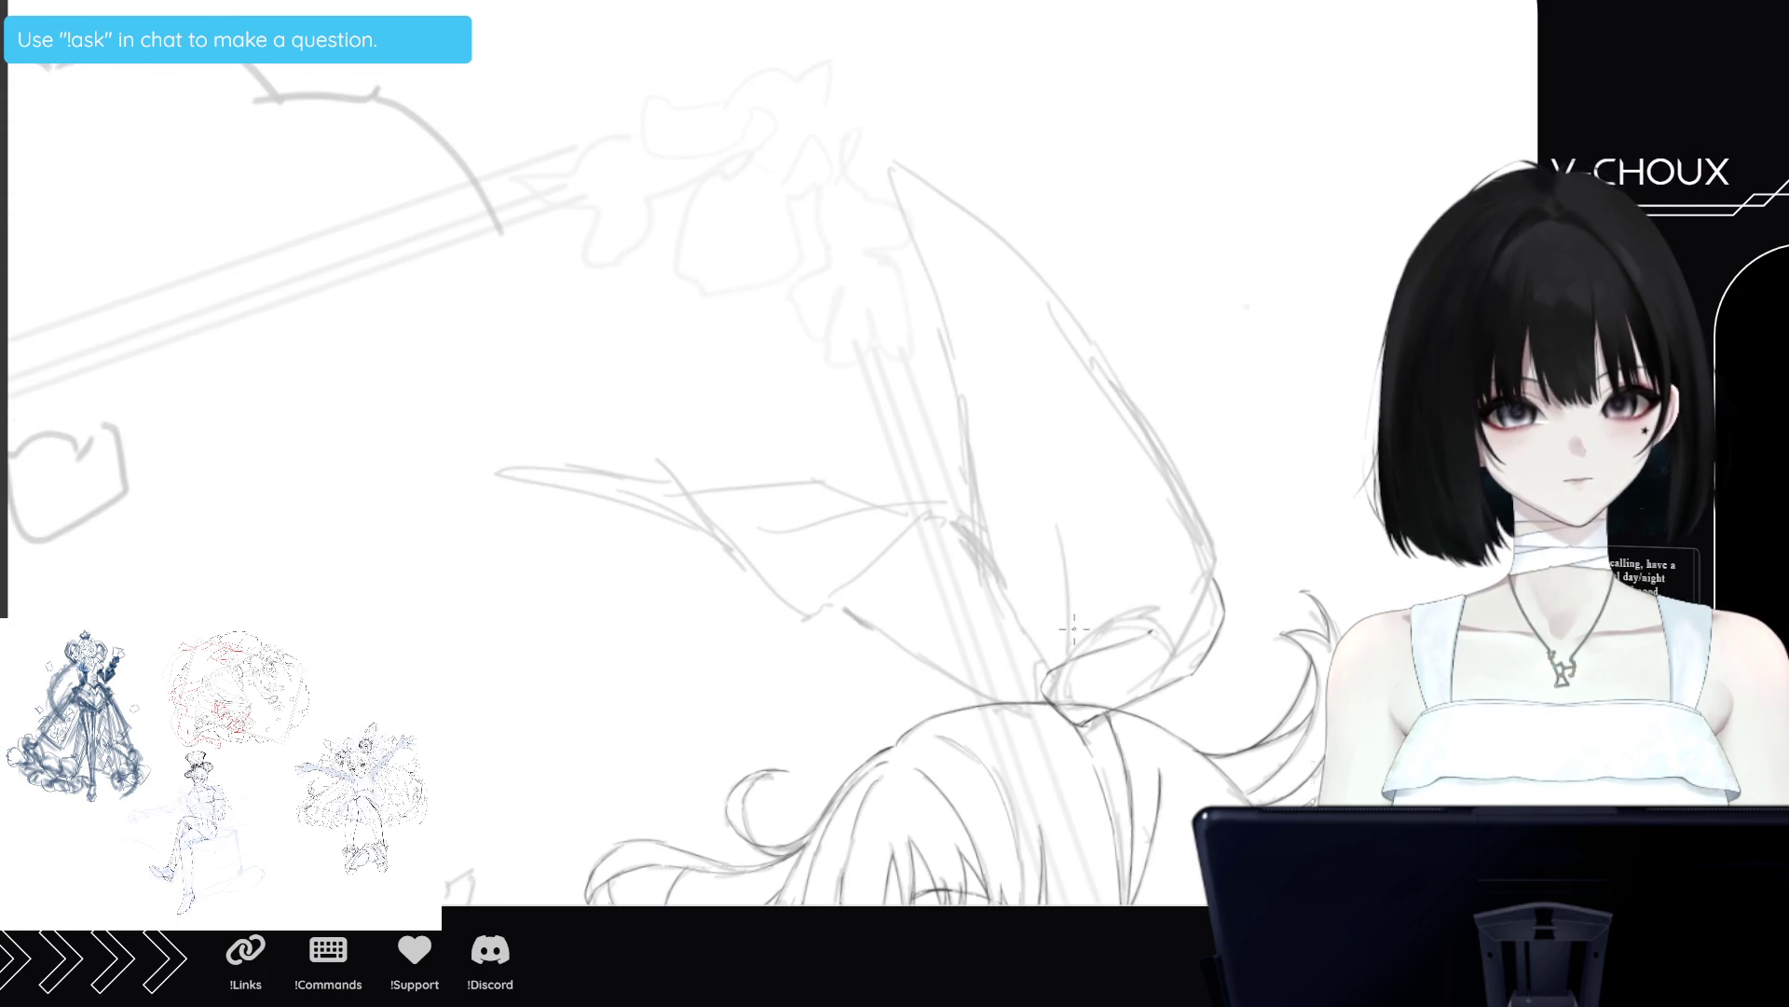
drag(1067, 643, 1064, 599)
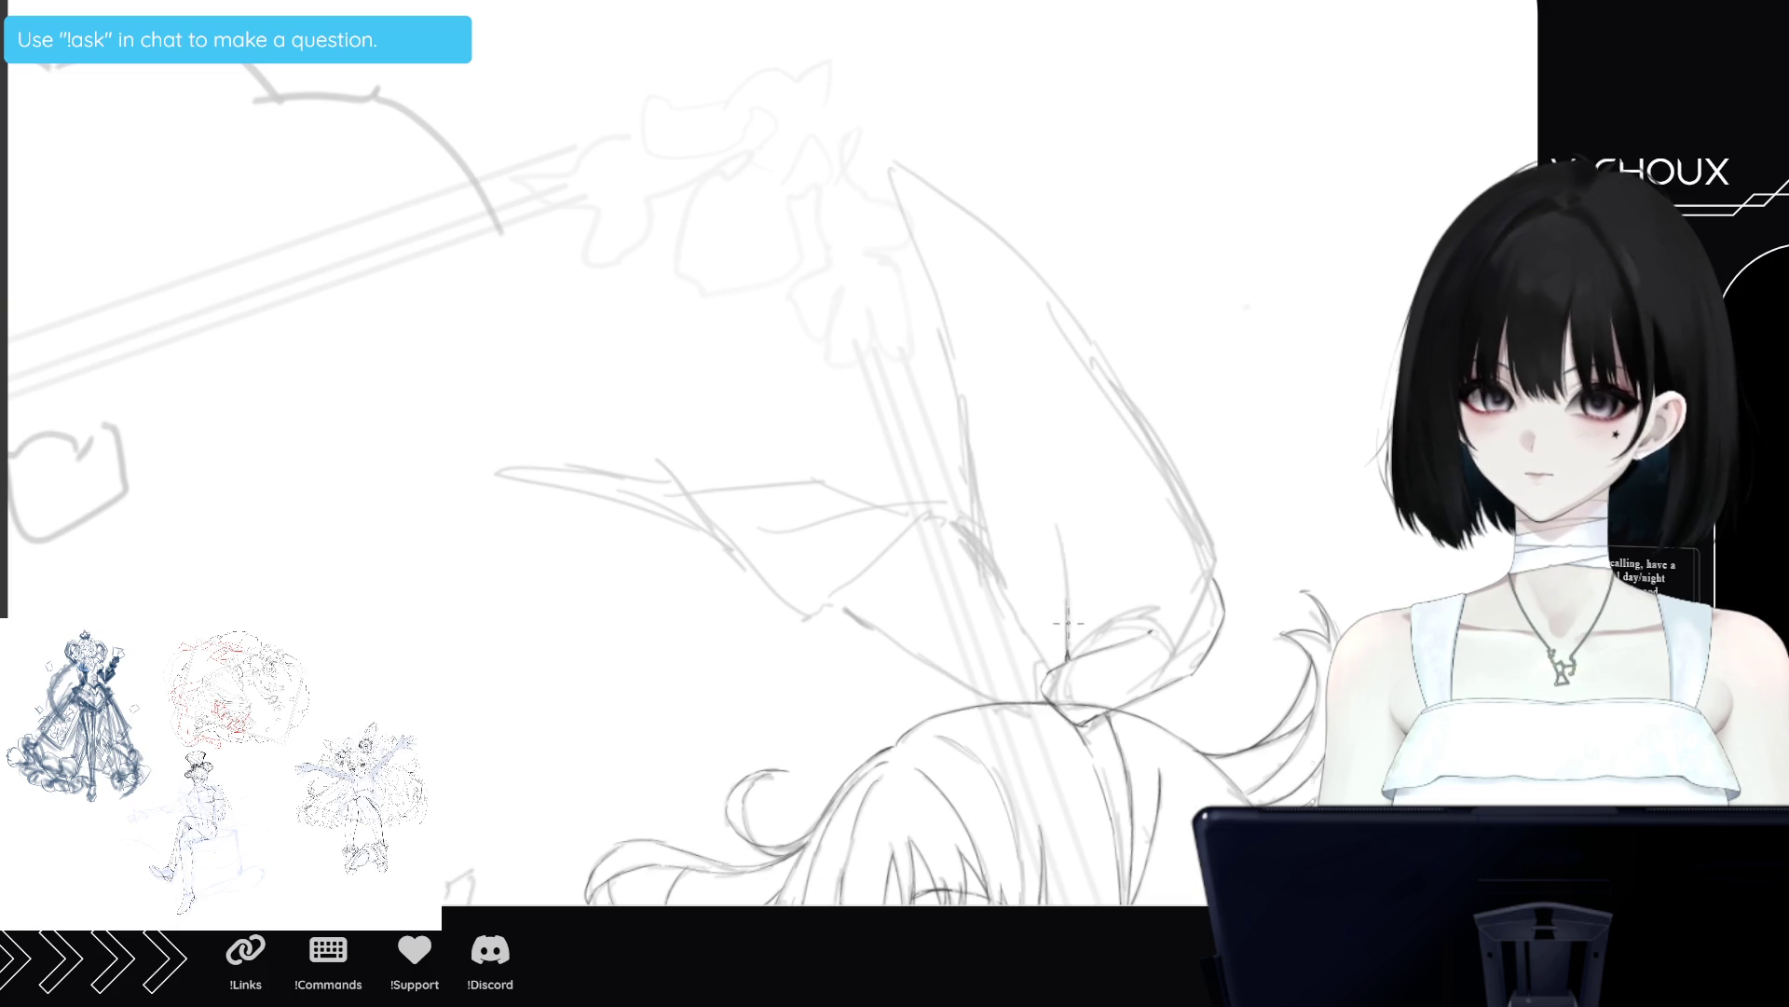
drag(1056, 520, 1068, 611)
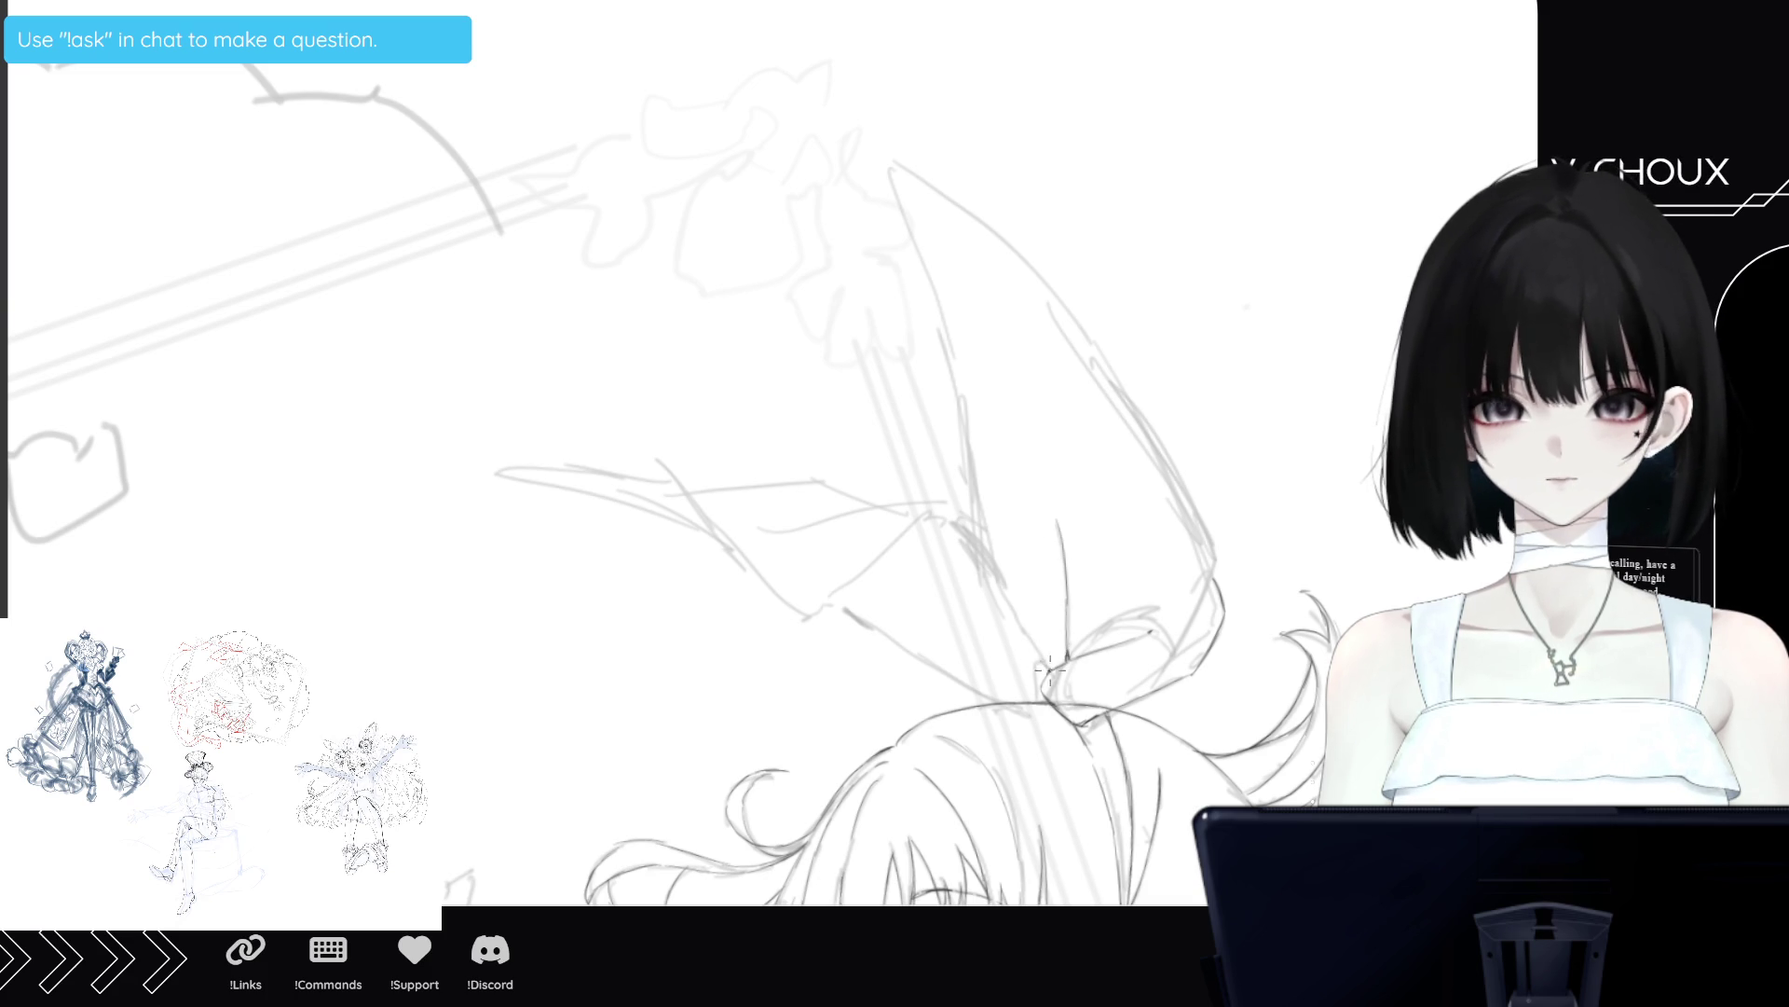
mouse_move(960, 419)
mouse_down()
mouse_move(990, 596)
mouse_move(1033, 656)
mouse_up()
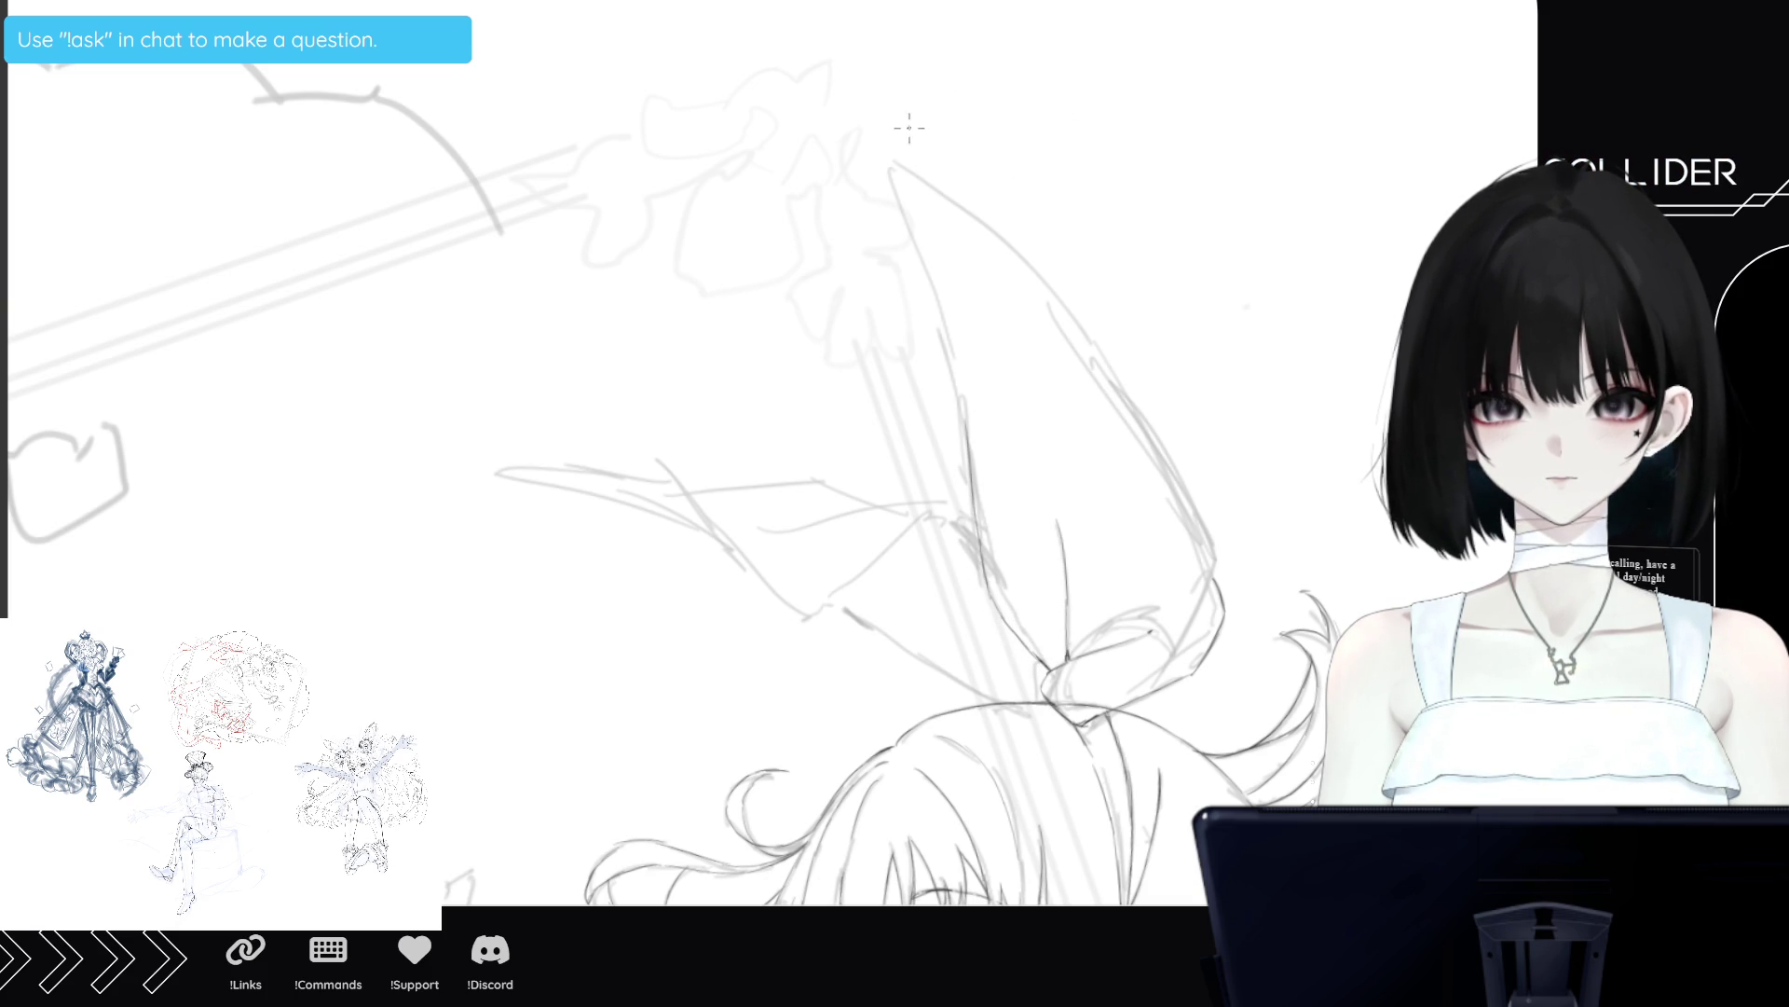
mouse_move(887, 170)
mouse_down()
mouse_move(972, 455)
mouse_move(890, 157)
mouse_move(935, 177)
mouse_move(1144, 408)
mouse_move(1222, 601)
mouse_up()
drag(1189, 539, 1049, 303)
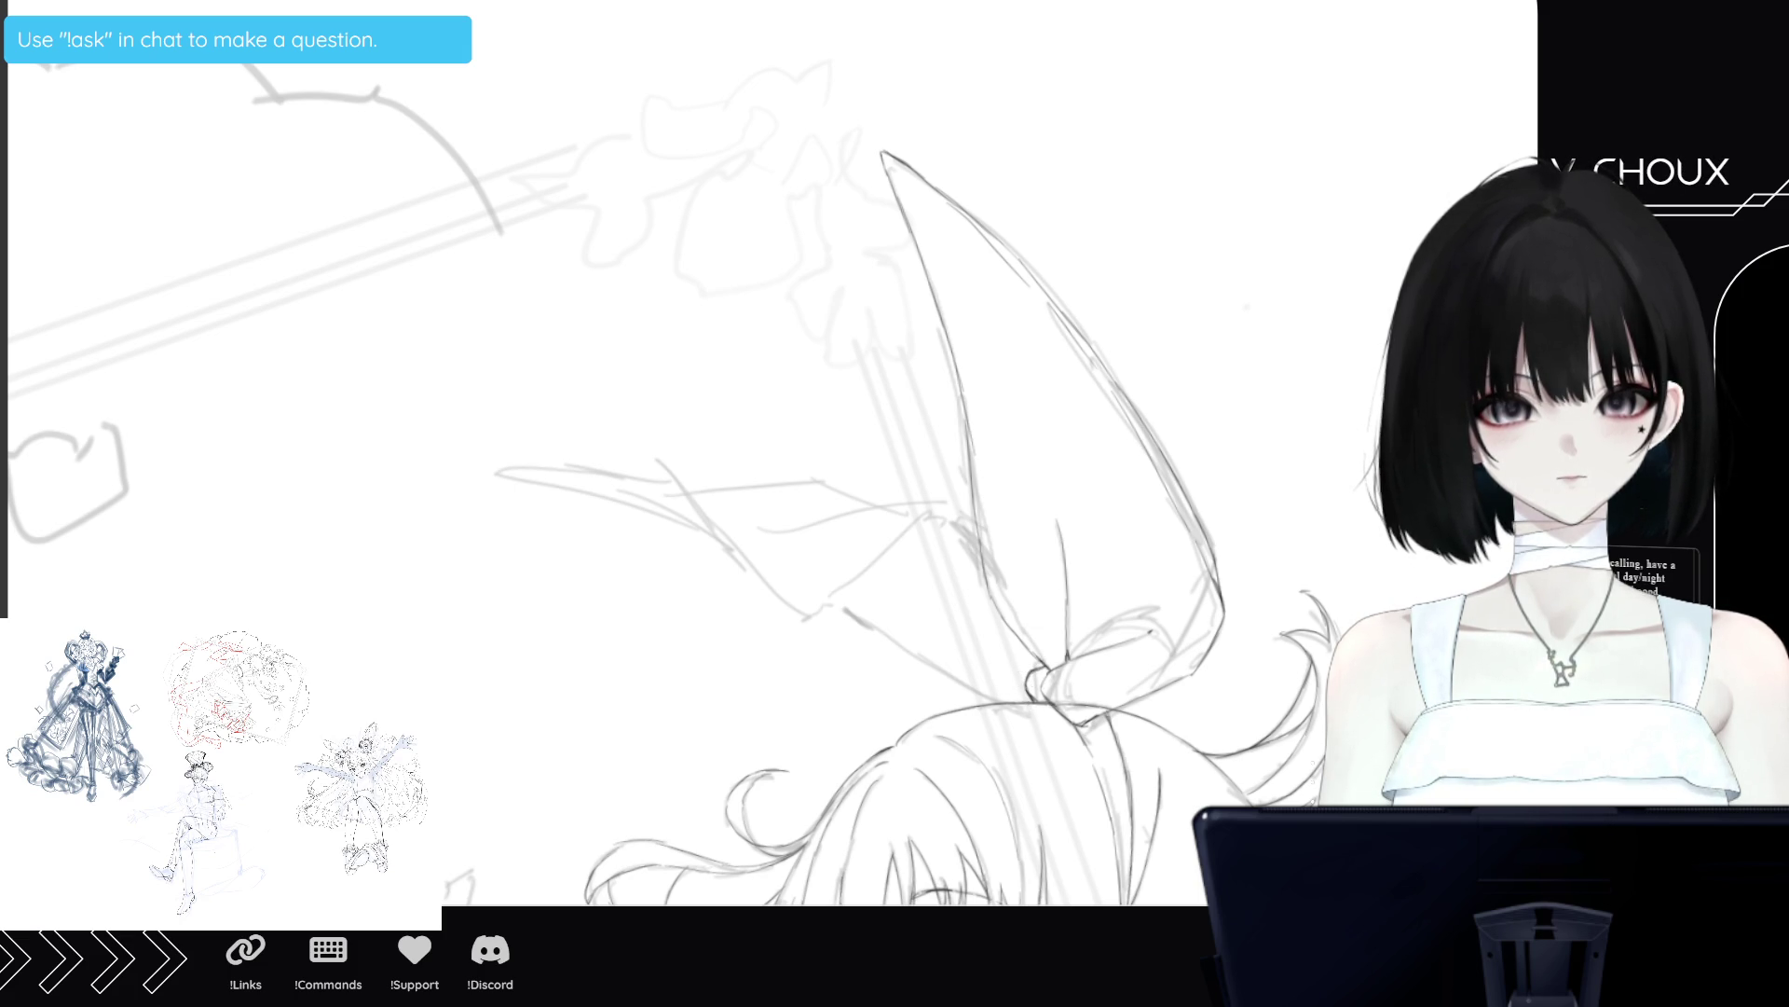
Reframe the canvas, mirror the view and rotate it to a comfortable drawing angle.
scroll(1044, 653, down, 4)
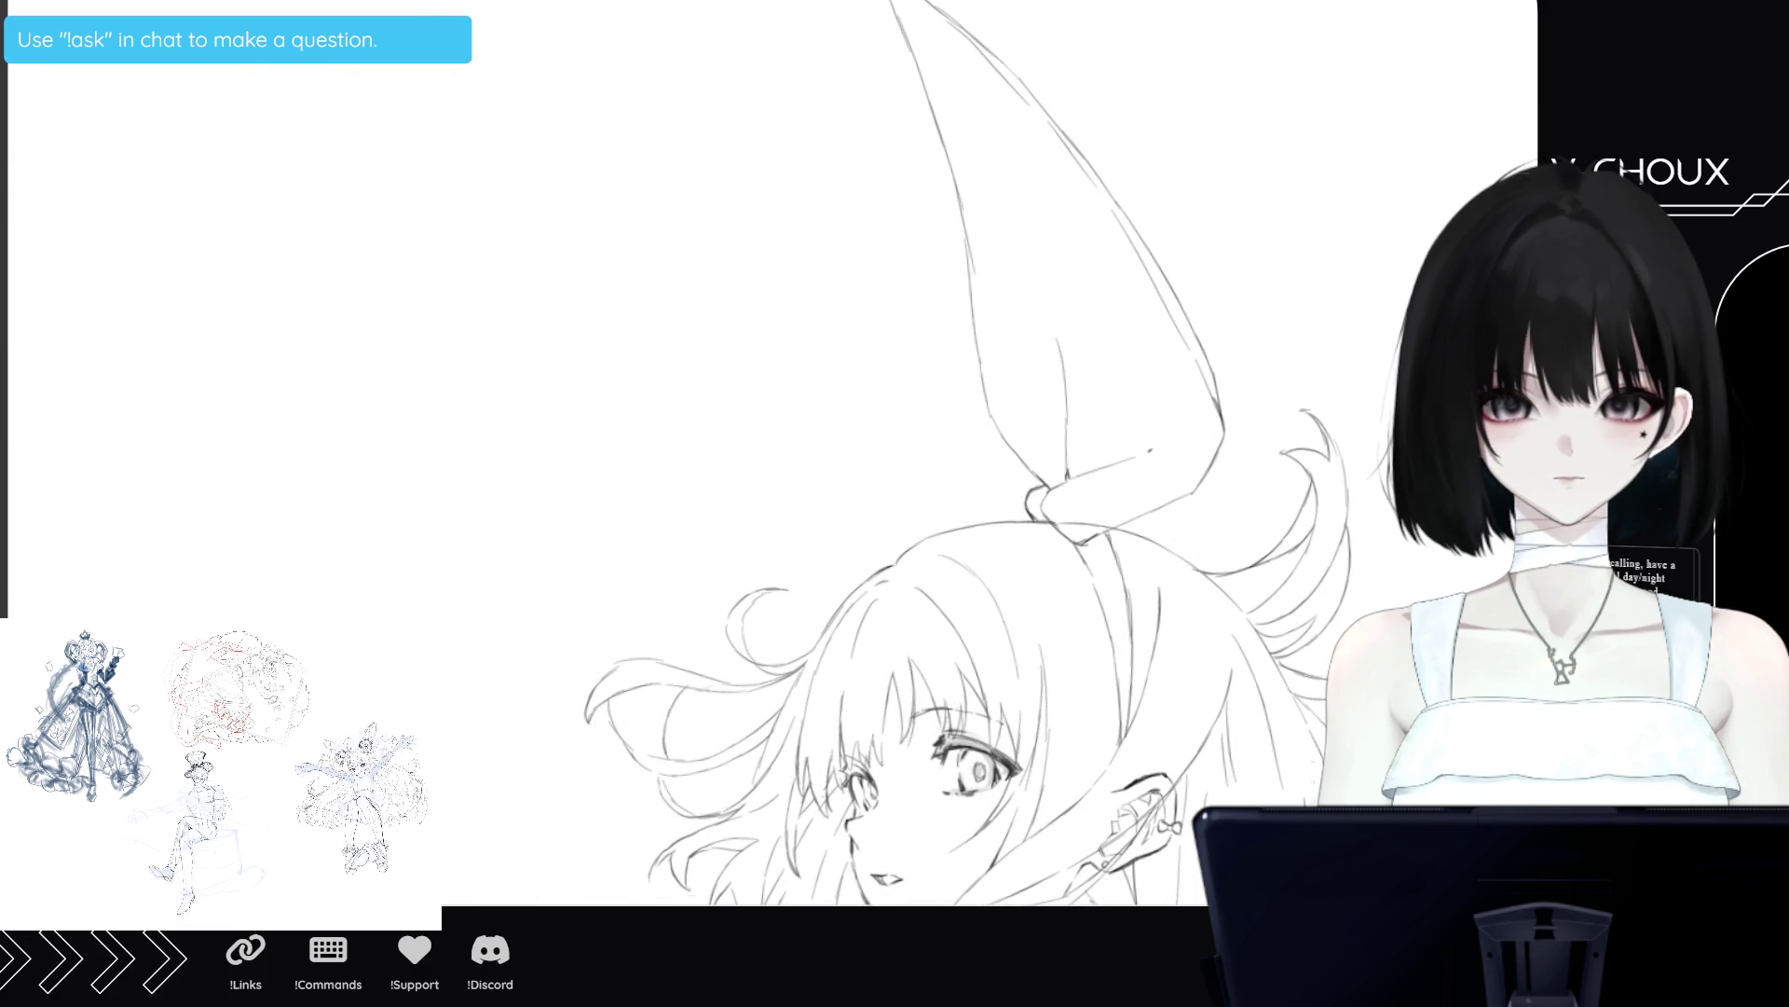
key(m)
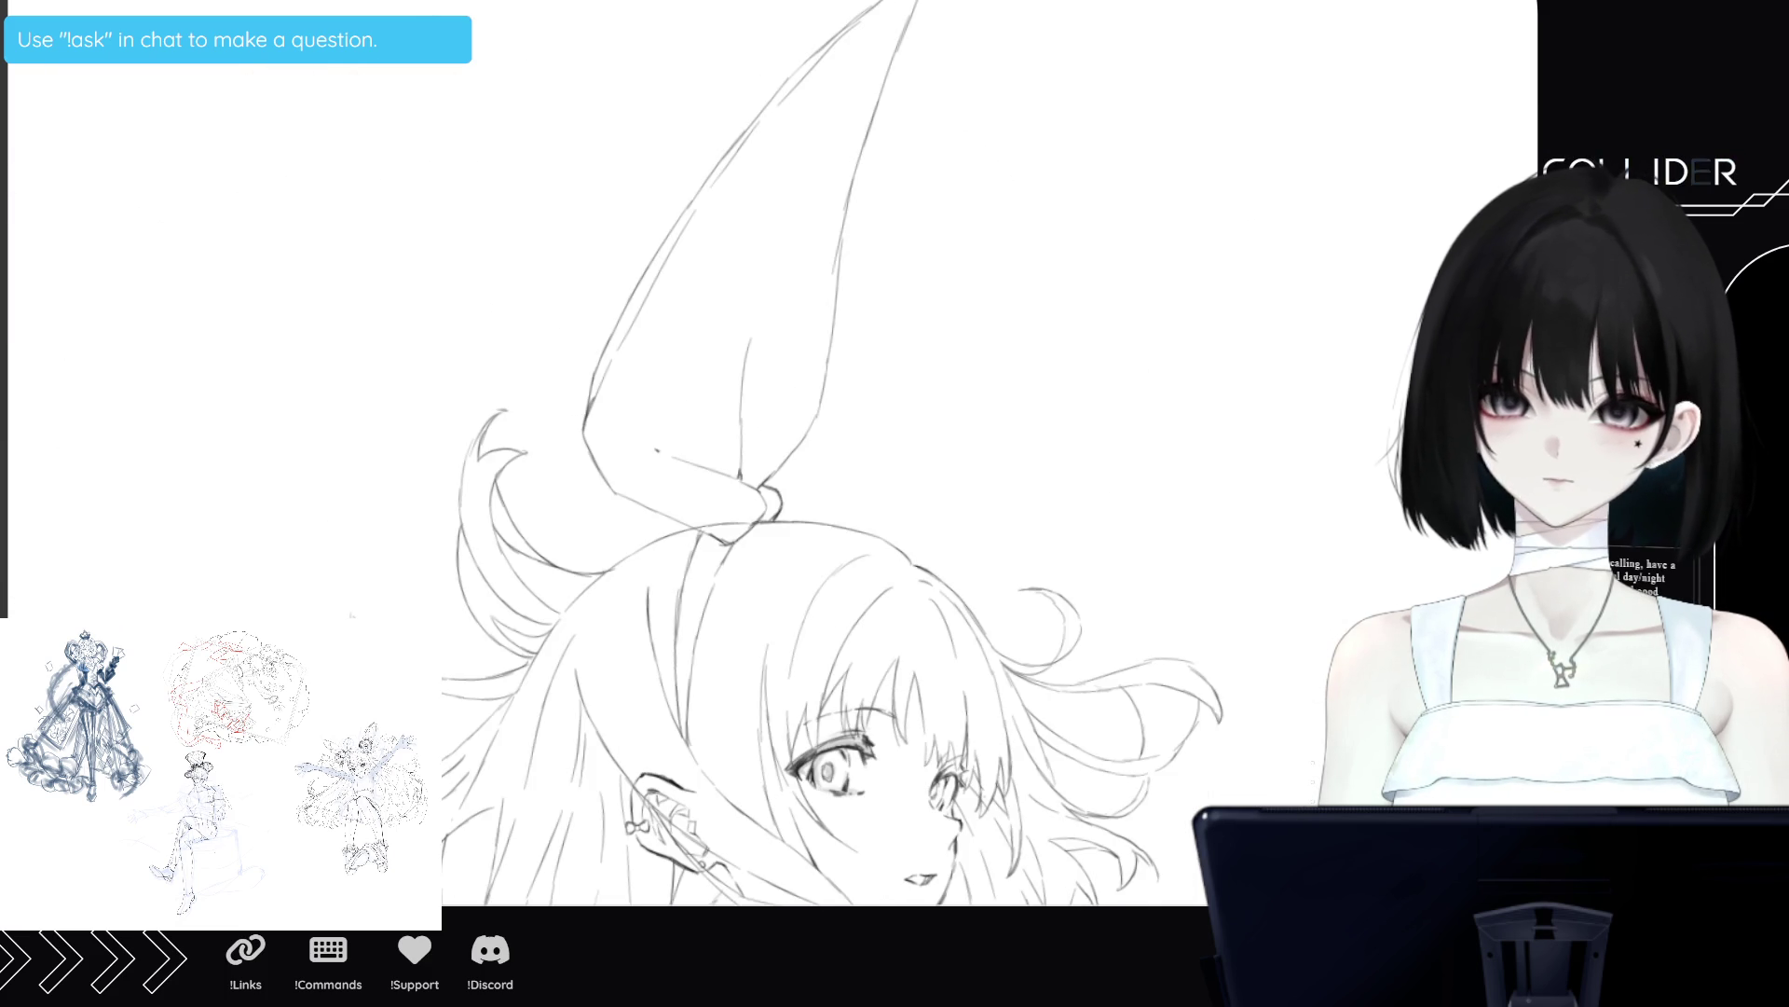
key(minus)
key(minus)
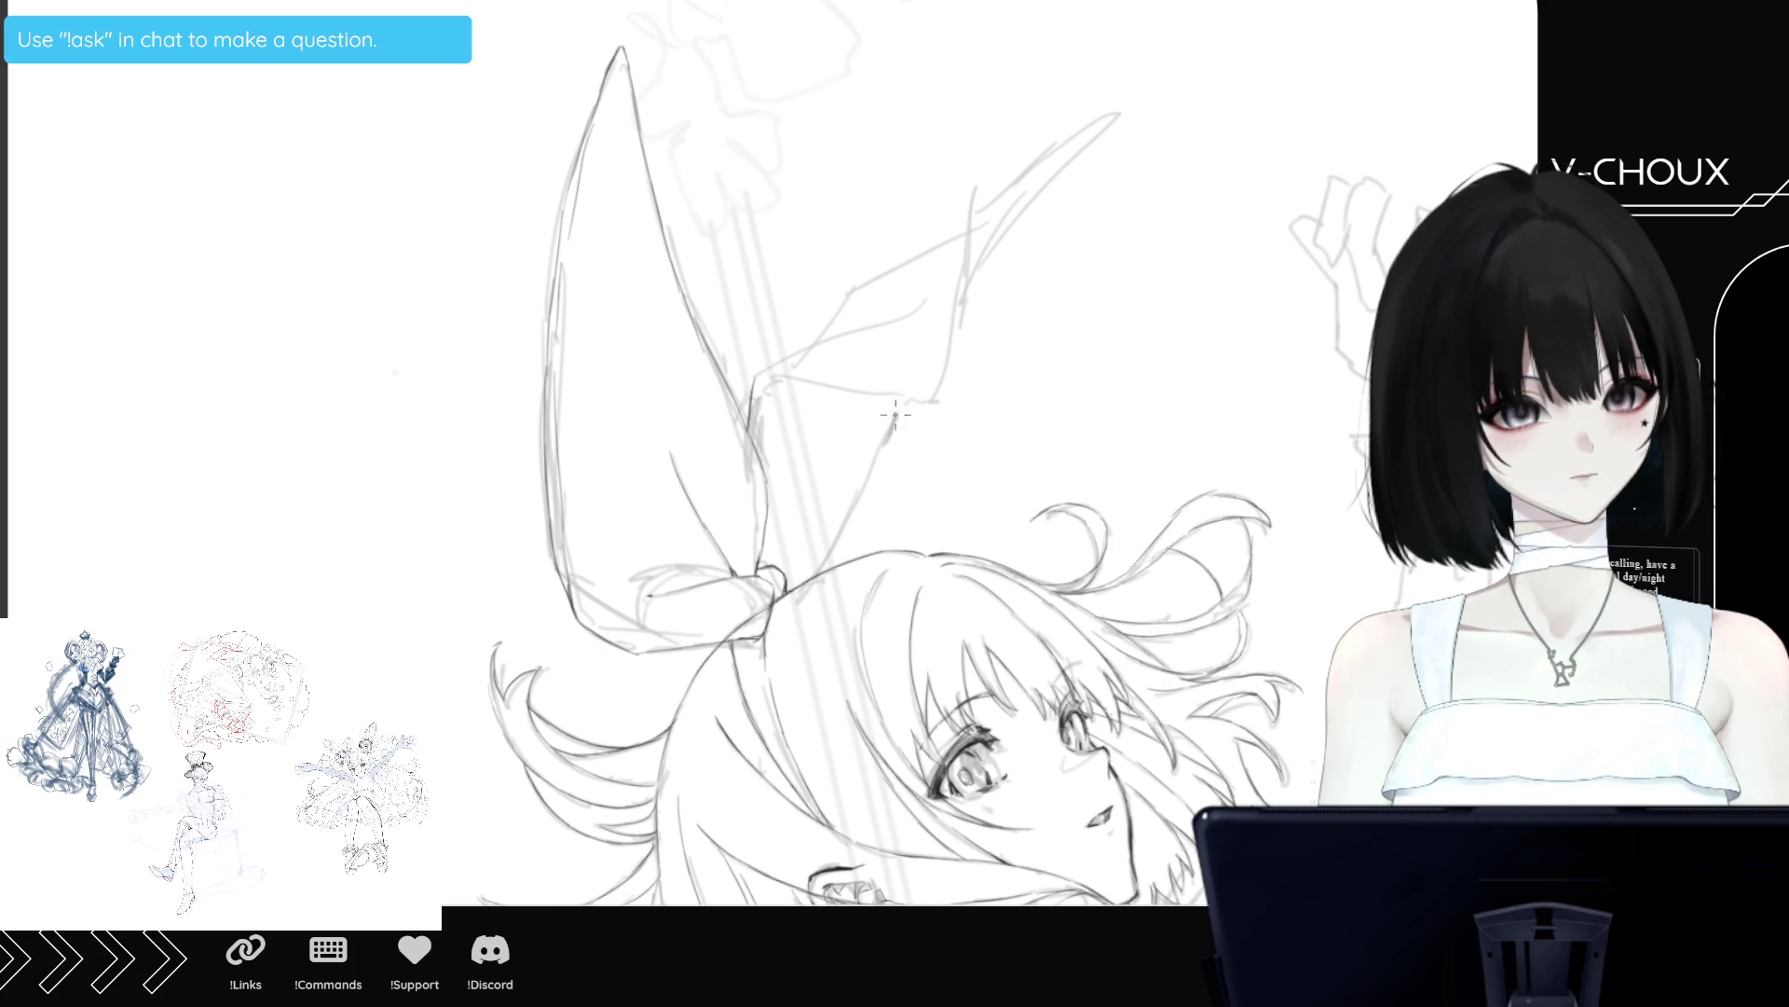
Start inking the second bow loop's outline and top edge, then unmirror the view.
drag(891, 408, 850, 531)
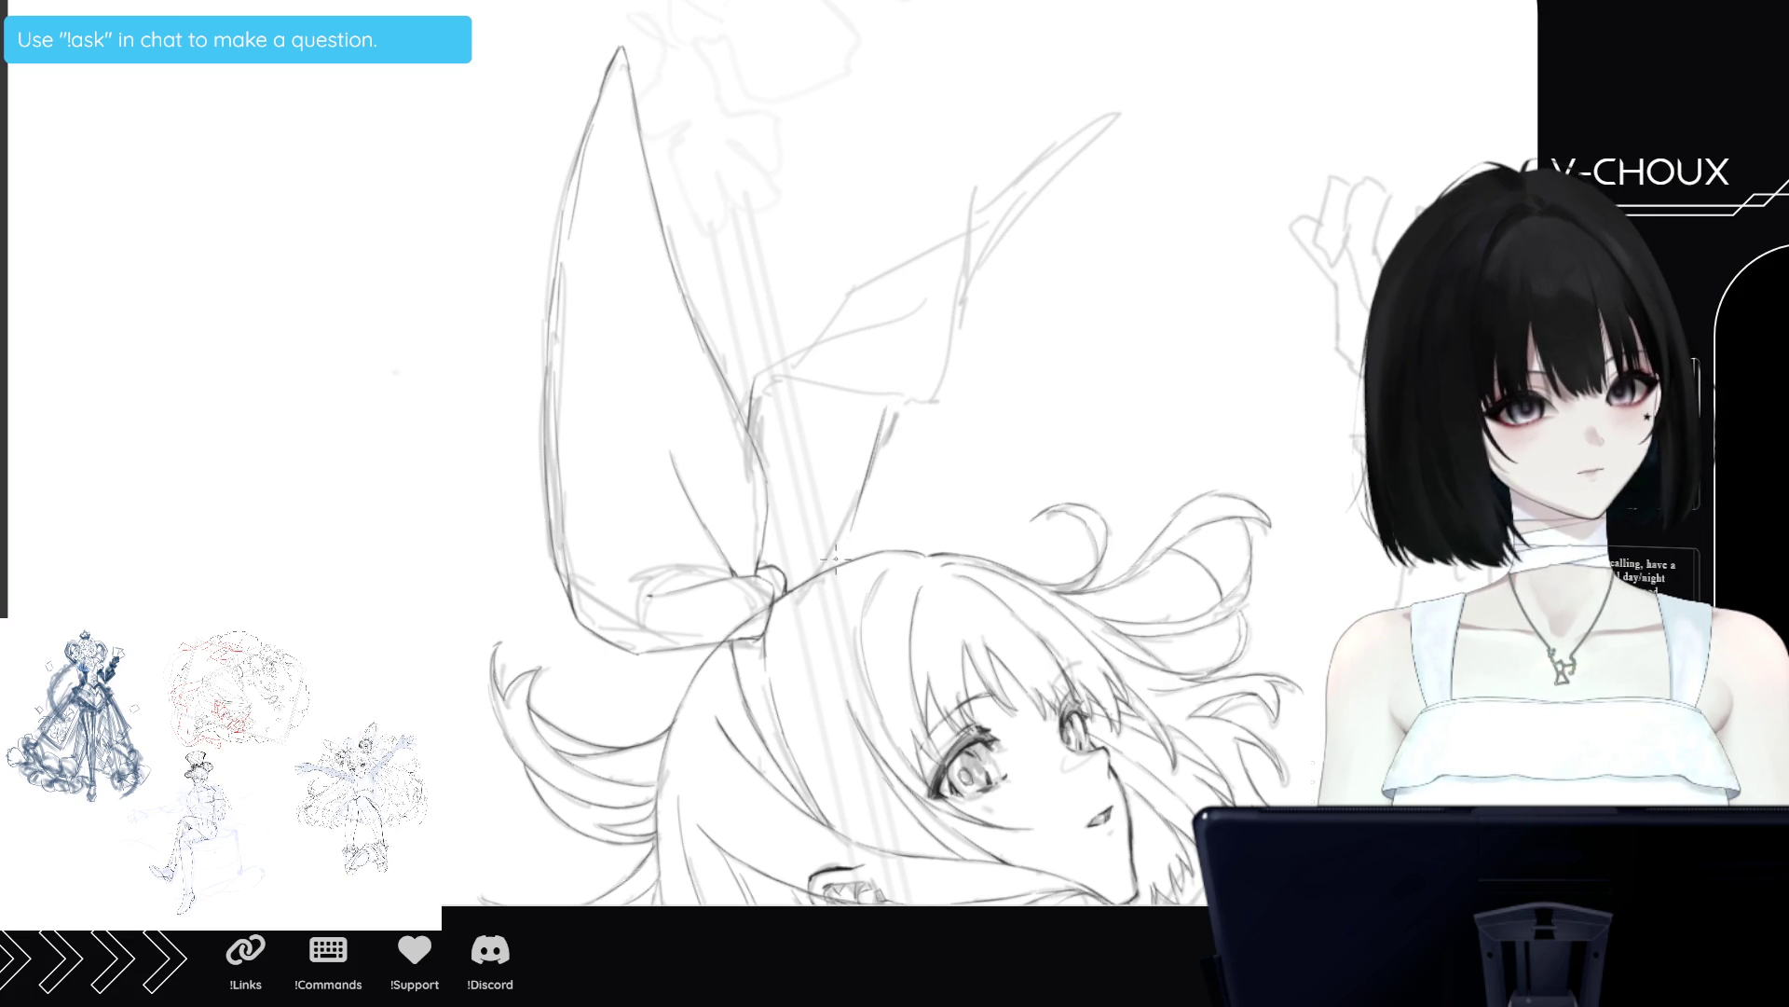
drag(890, 382, 871, 470)
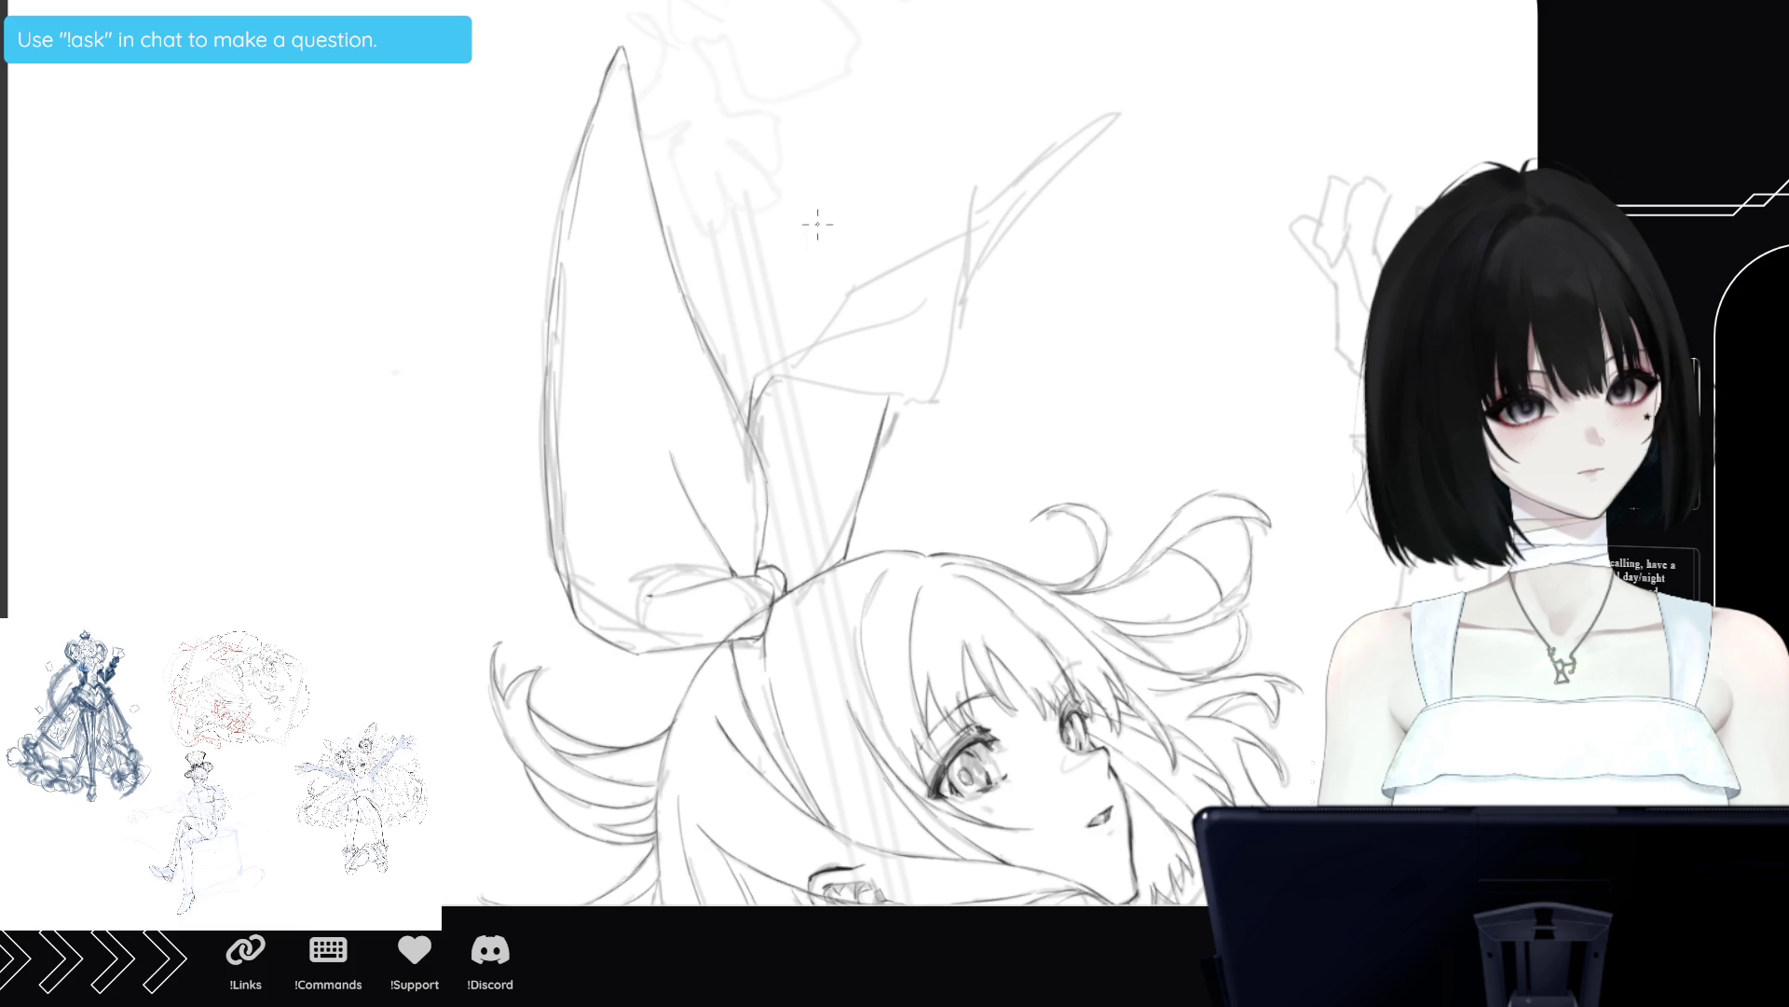
mouse_move(878, 395)
mouse_down()
mouse_move(846, 390)
mouse_move(939, 393)
mouse_up()
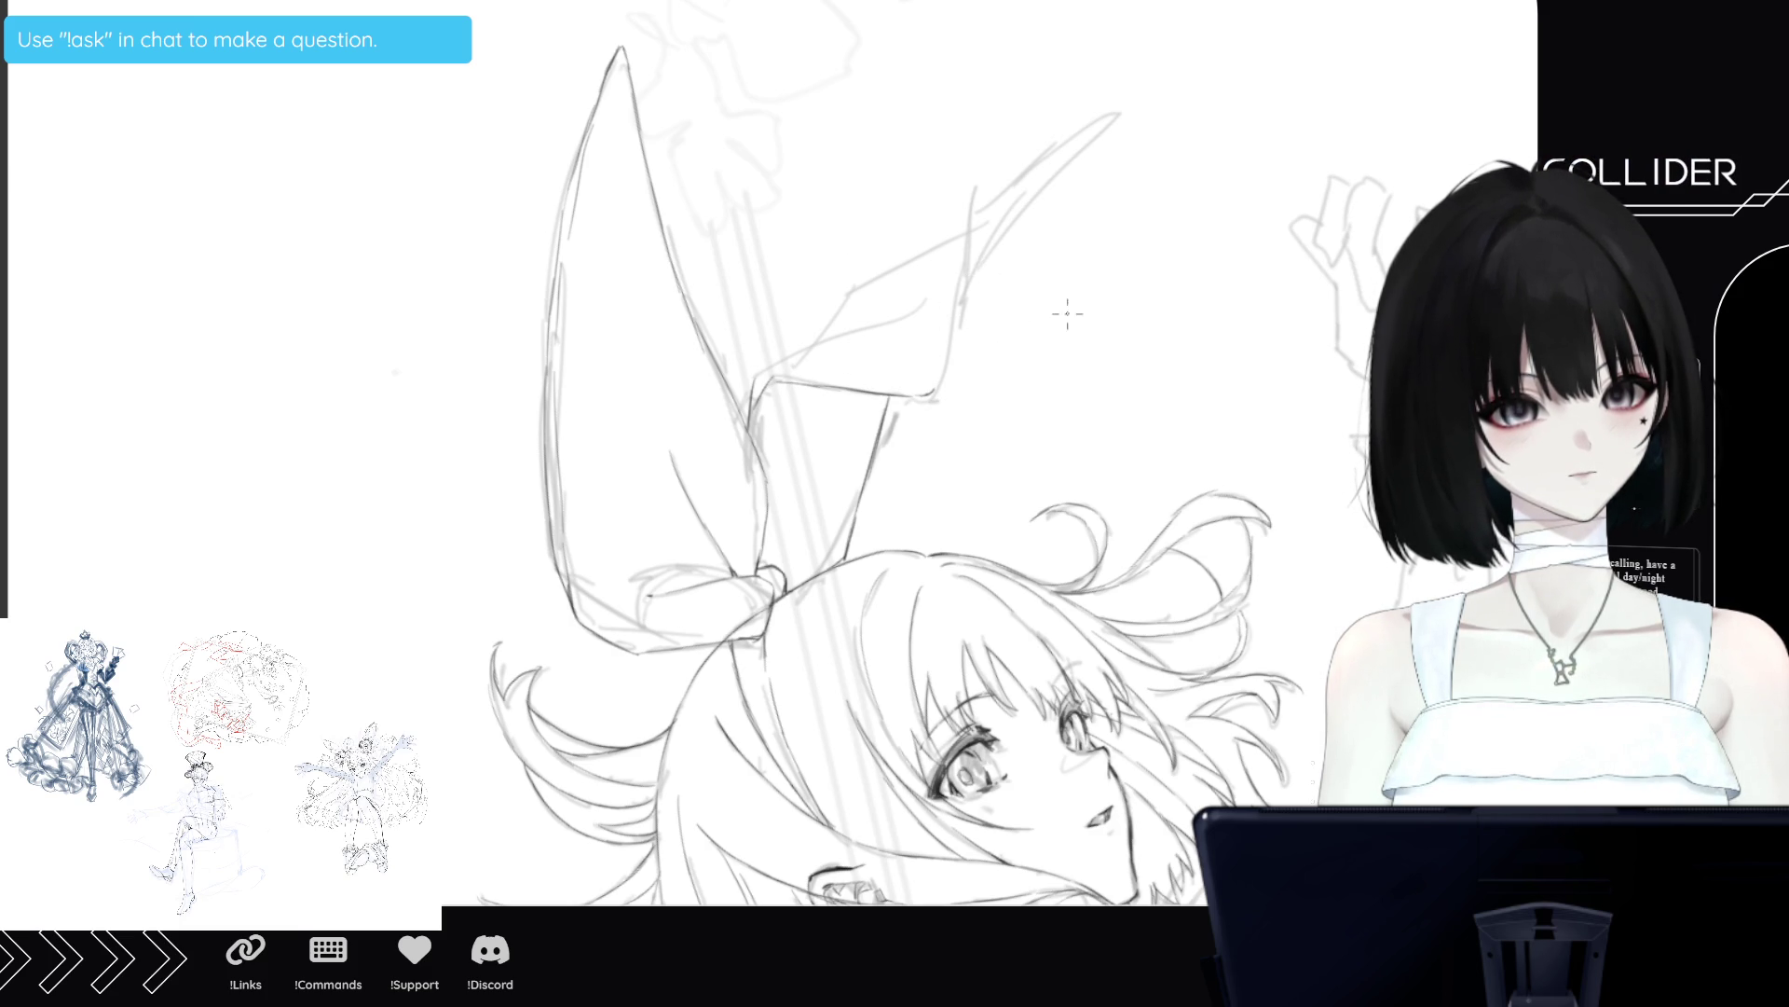
key(m)
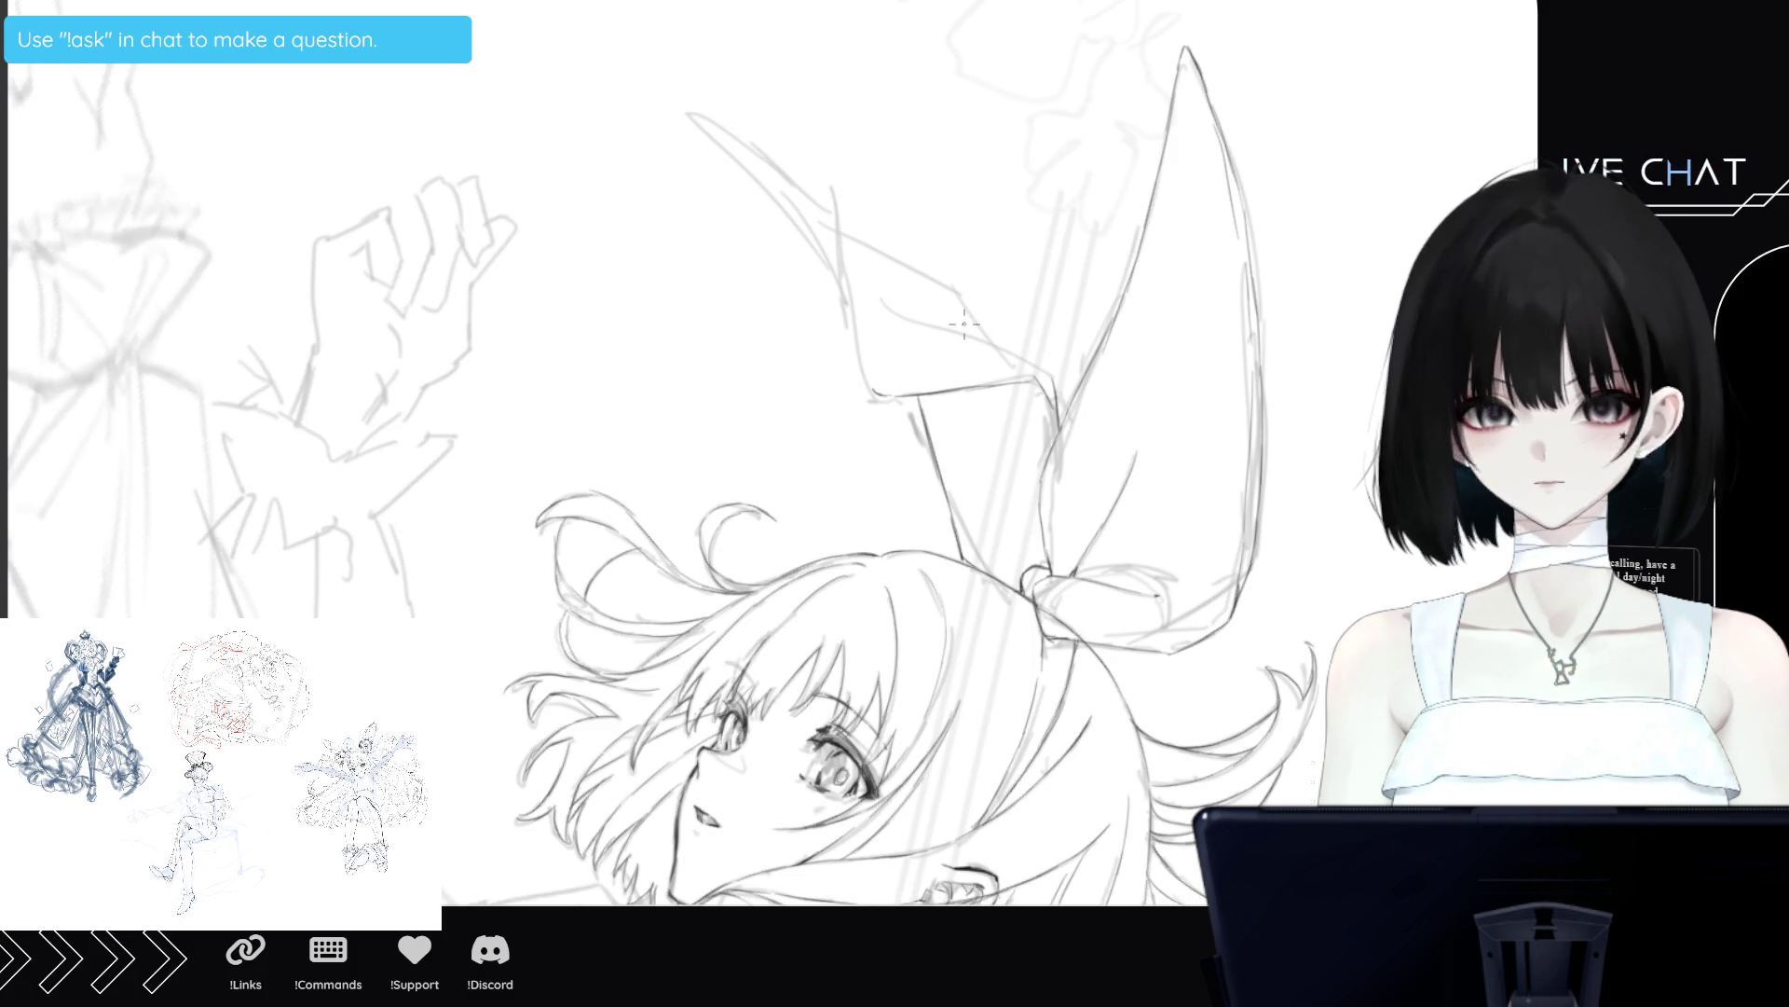
Ink and darken the second bow loop's outer edge.
drag(938, 298, 1025, 360)
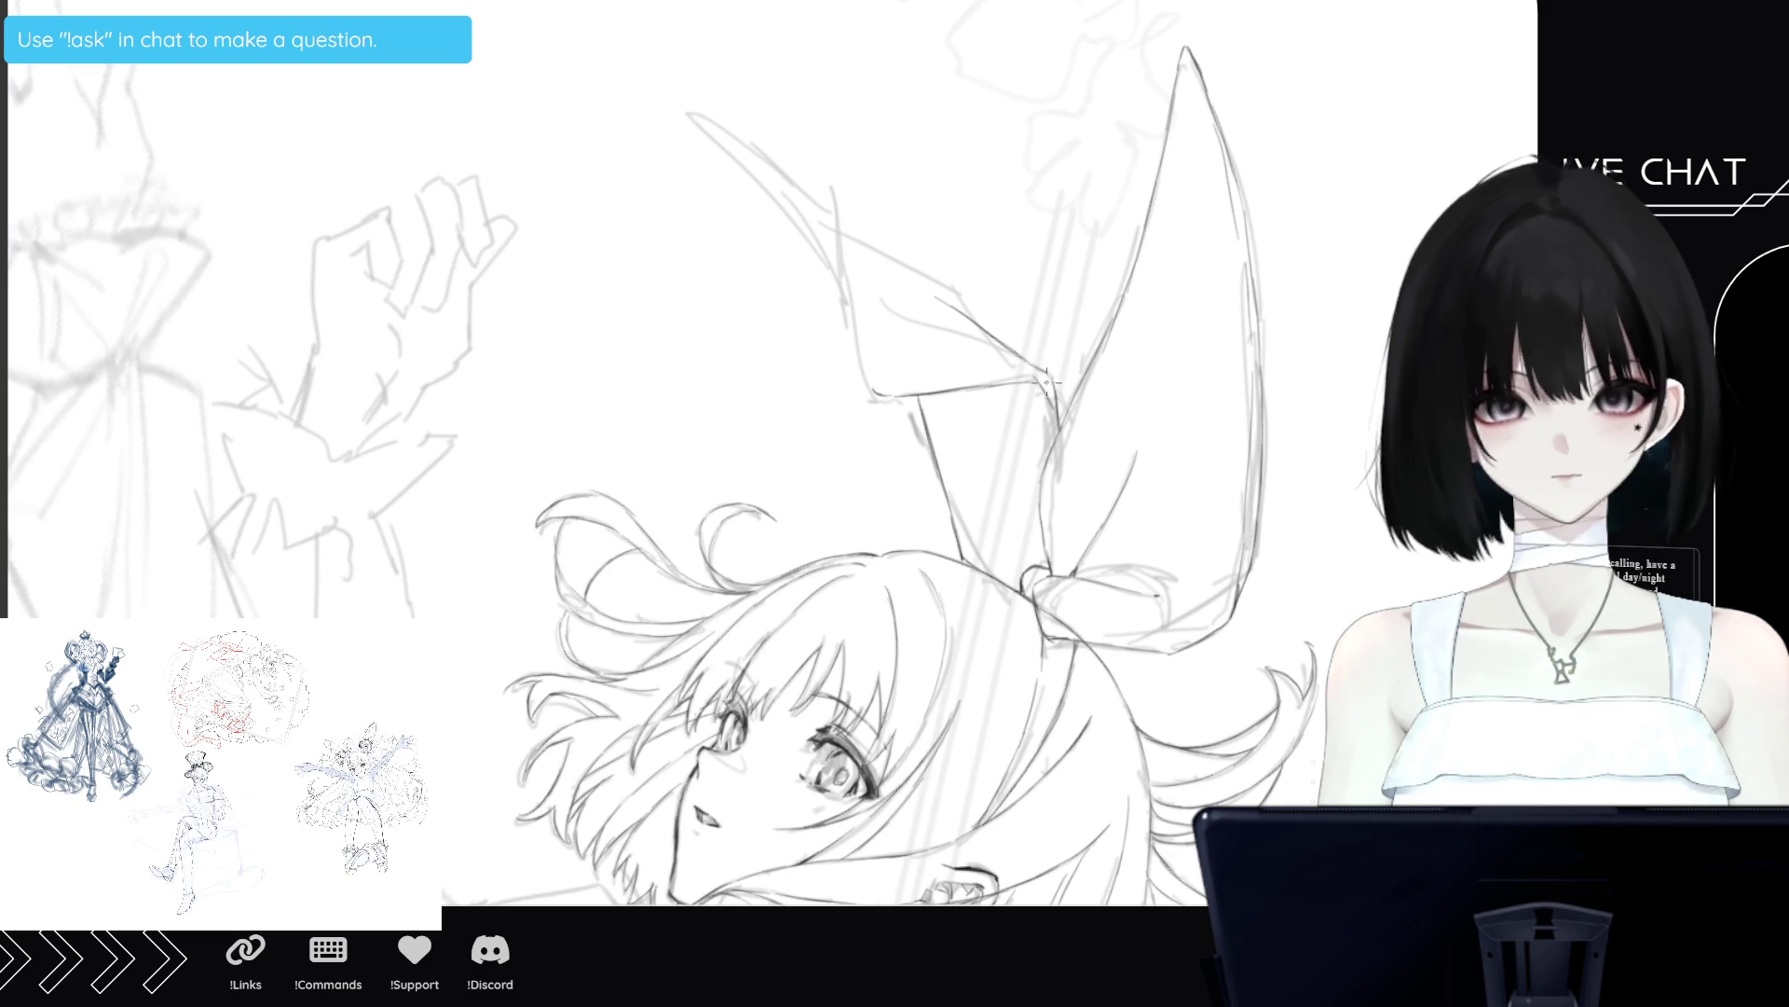
drag(874, 397, 827, 300)
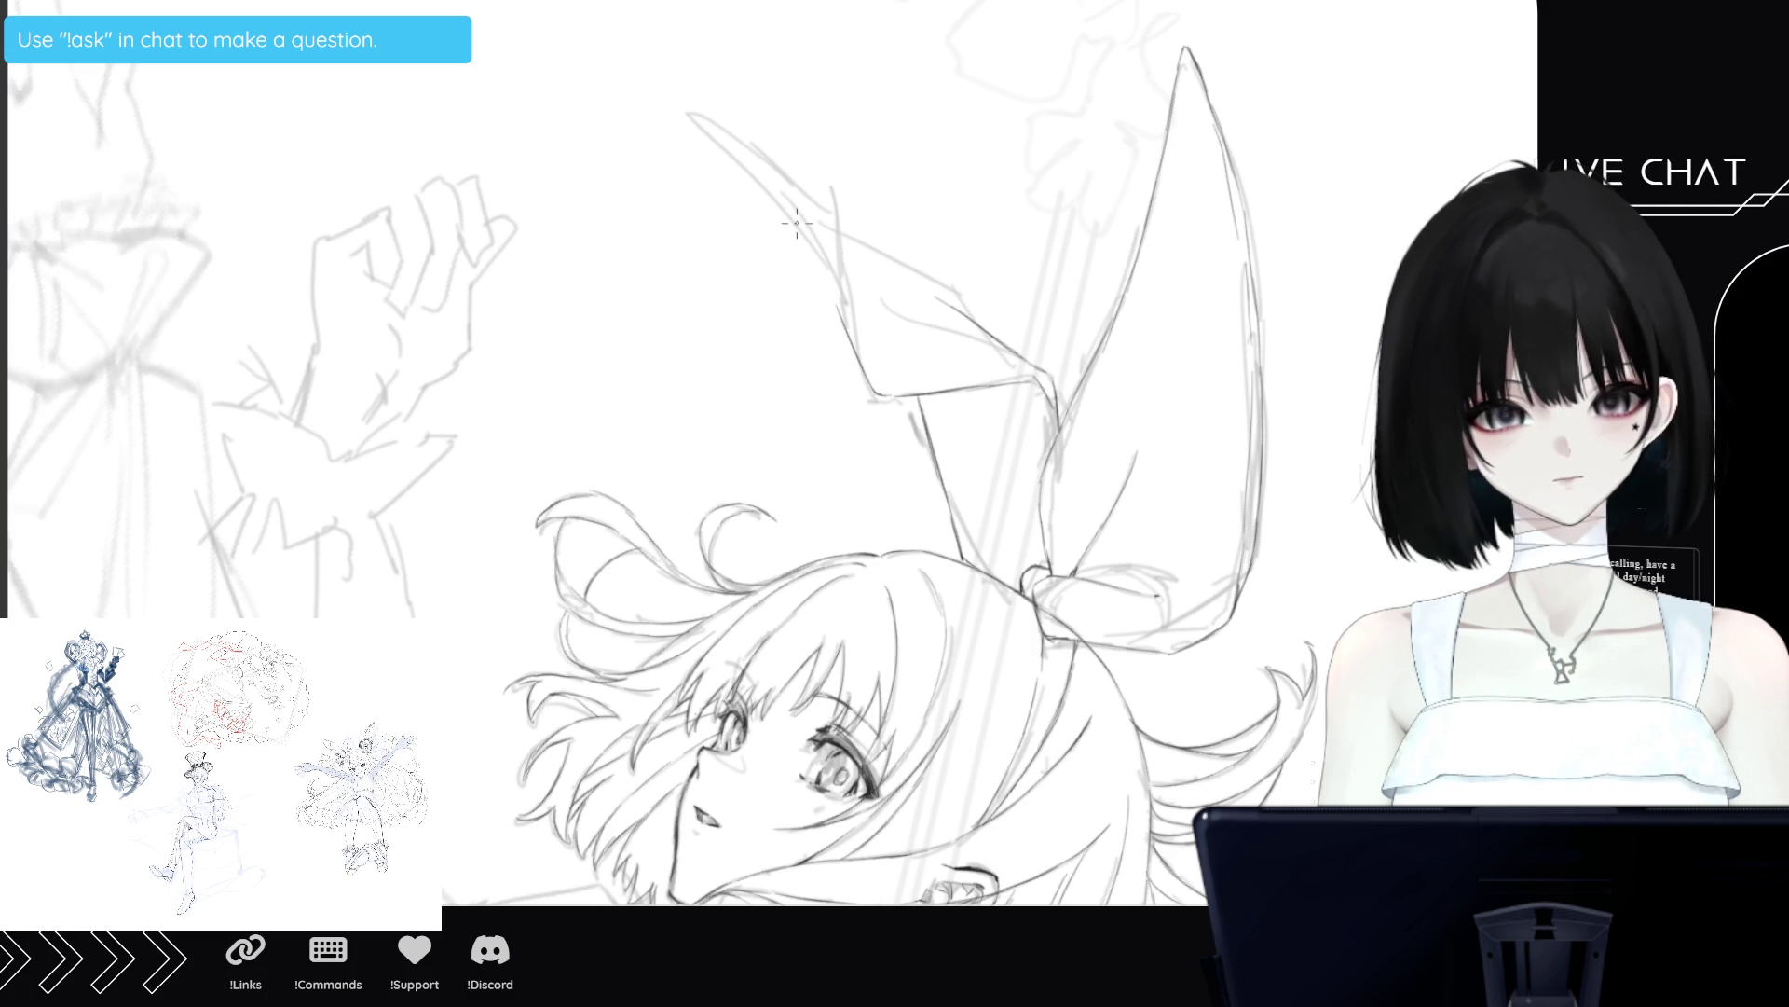
drag(825, 212, 846, 308)
drag(835, 242, 867, 347)
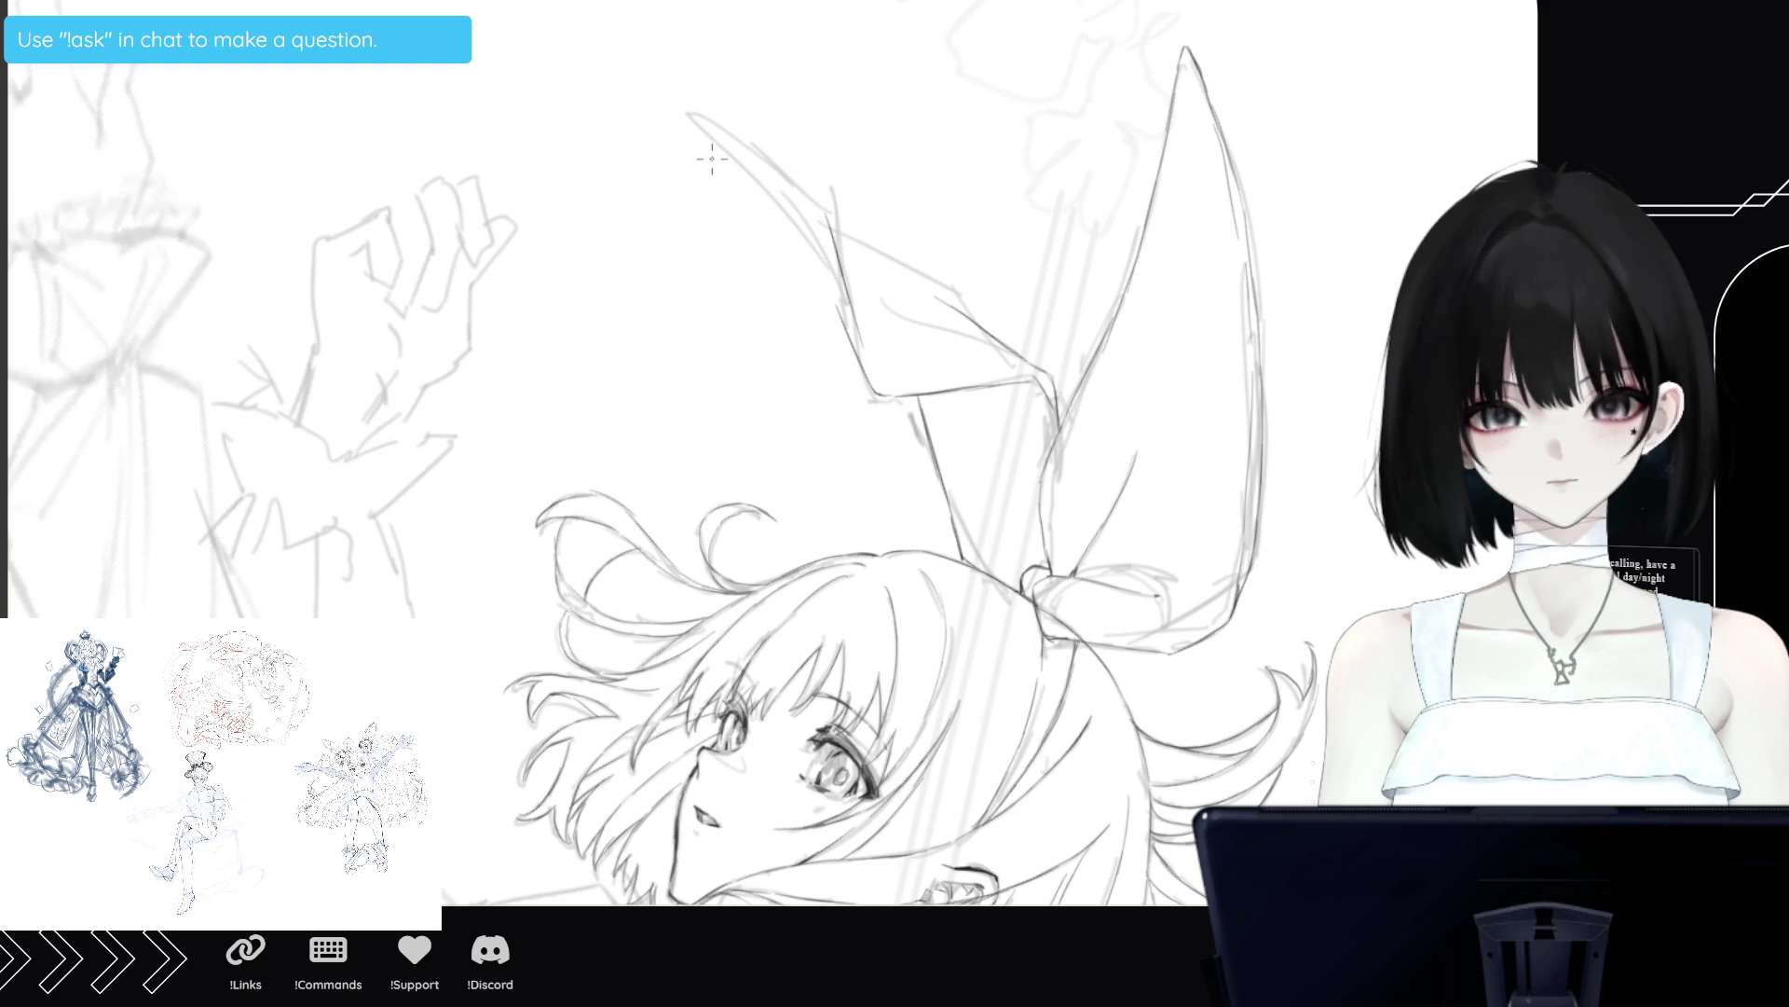
Ink the loop's pointed tip and upper edge, then draw and reinforce its inner fold line.
drag(695, 106, 838, 320)
drag(694, 111, 810, 200)
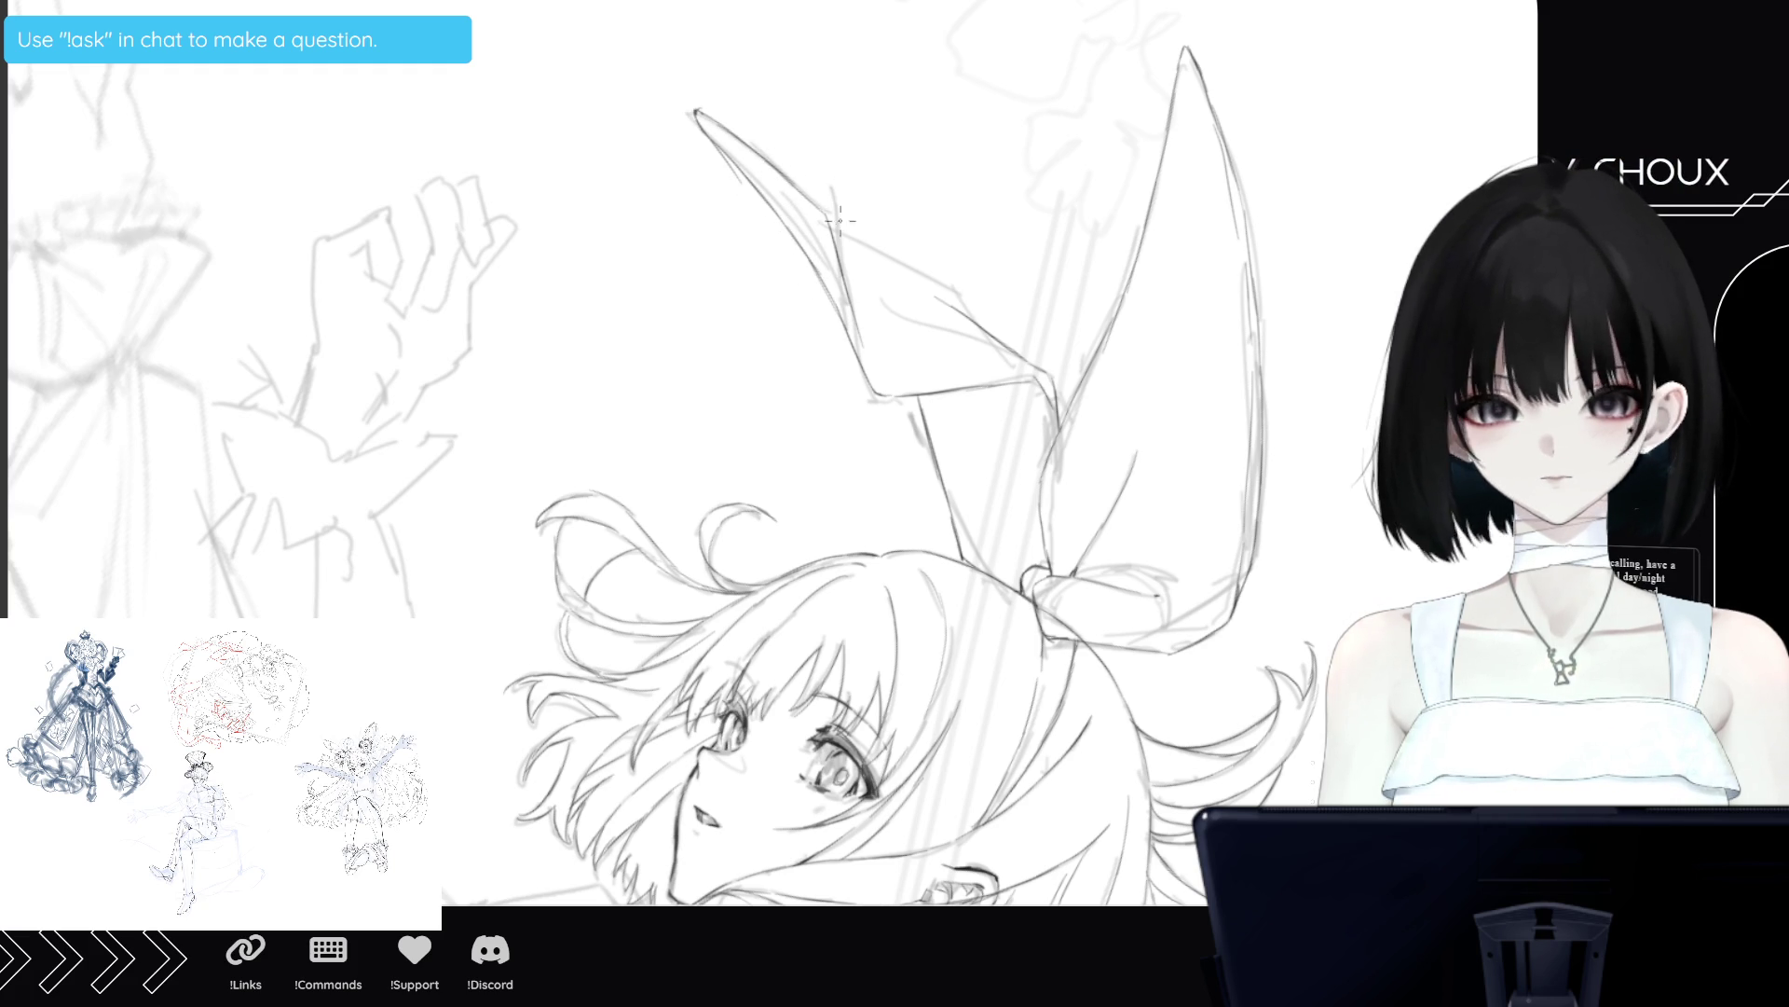
drag(785, 192, 837, 265)
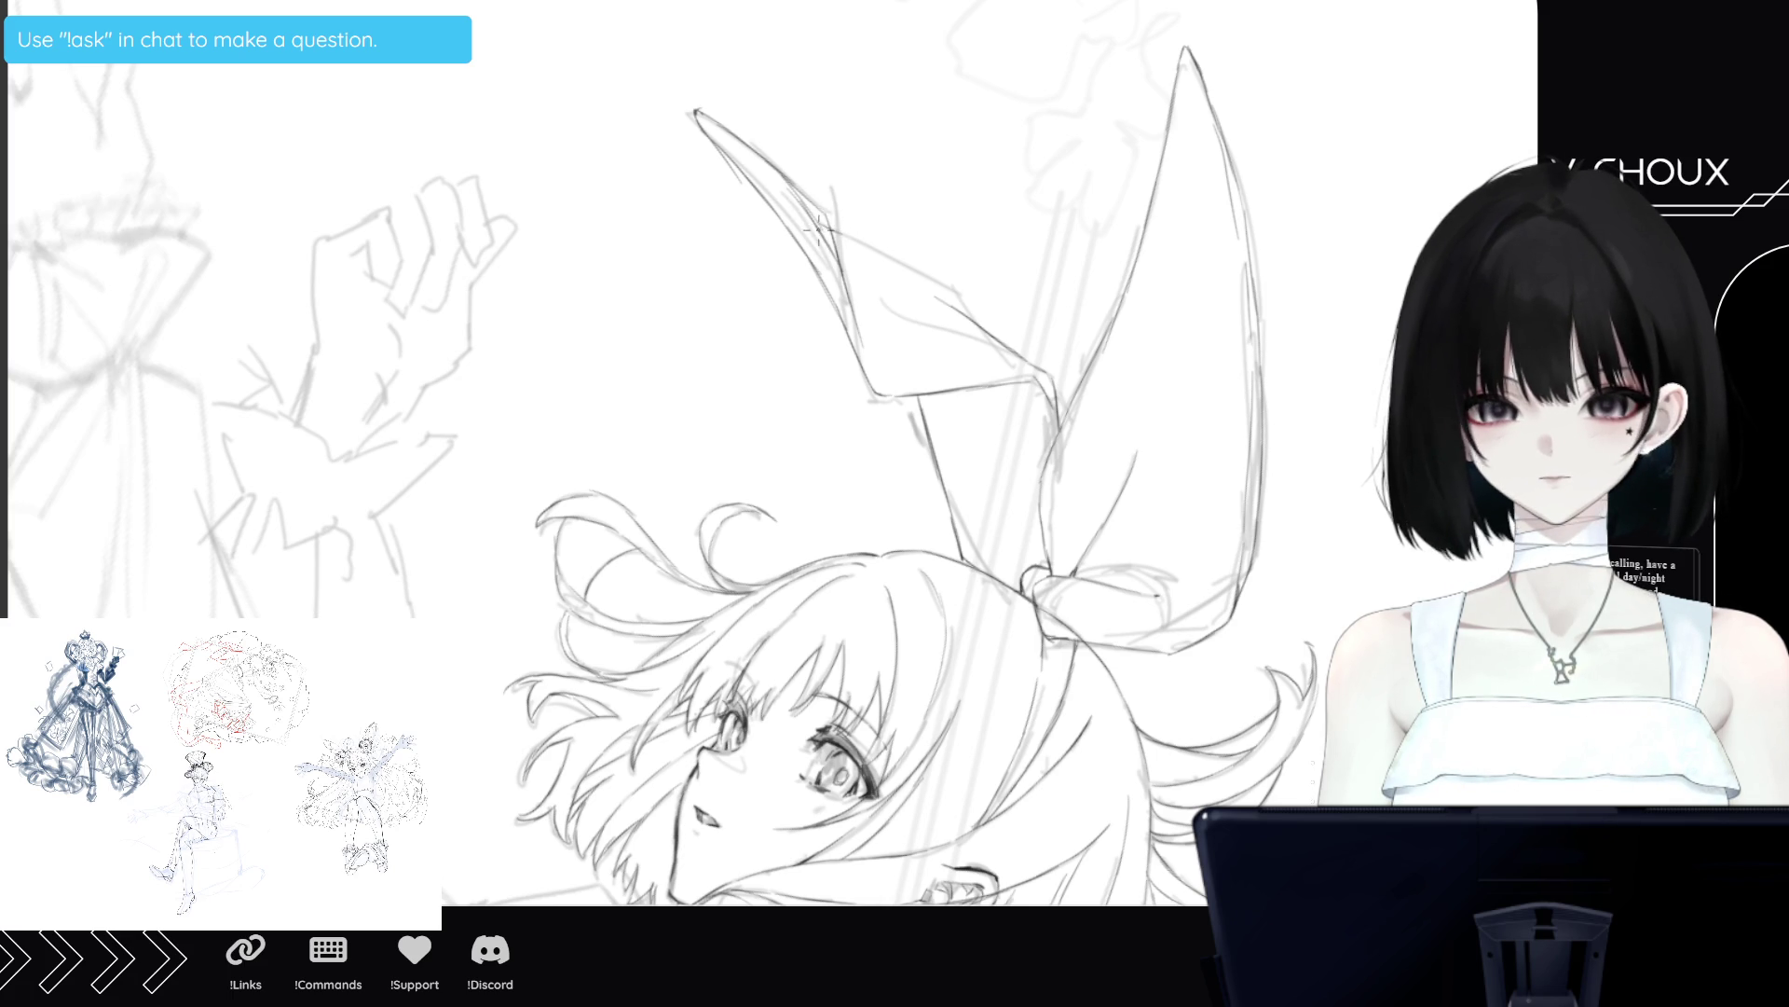
mouse_move(822, 231)
mouse_down()
mouse_move(970, 298)
mouse_move(953, 294)
mouse_up()
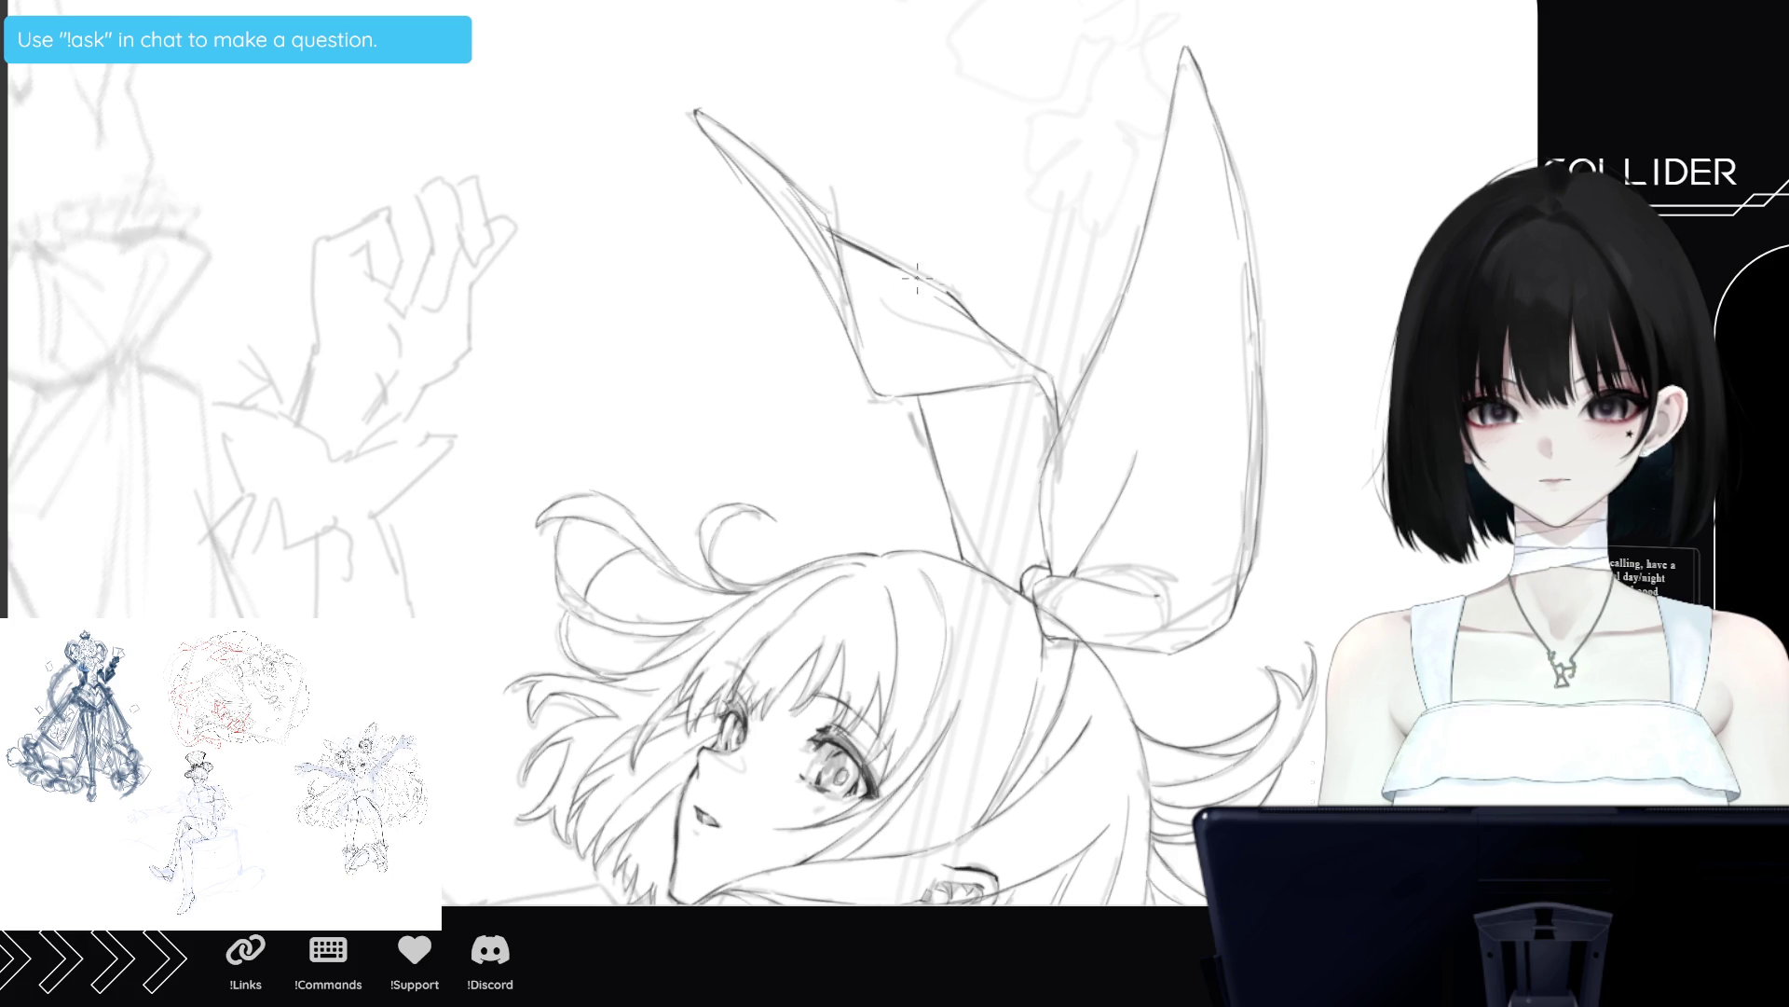
drag(815, 223, 902, 275)
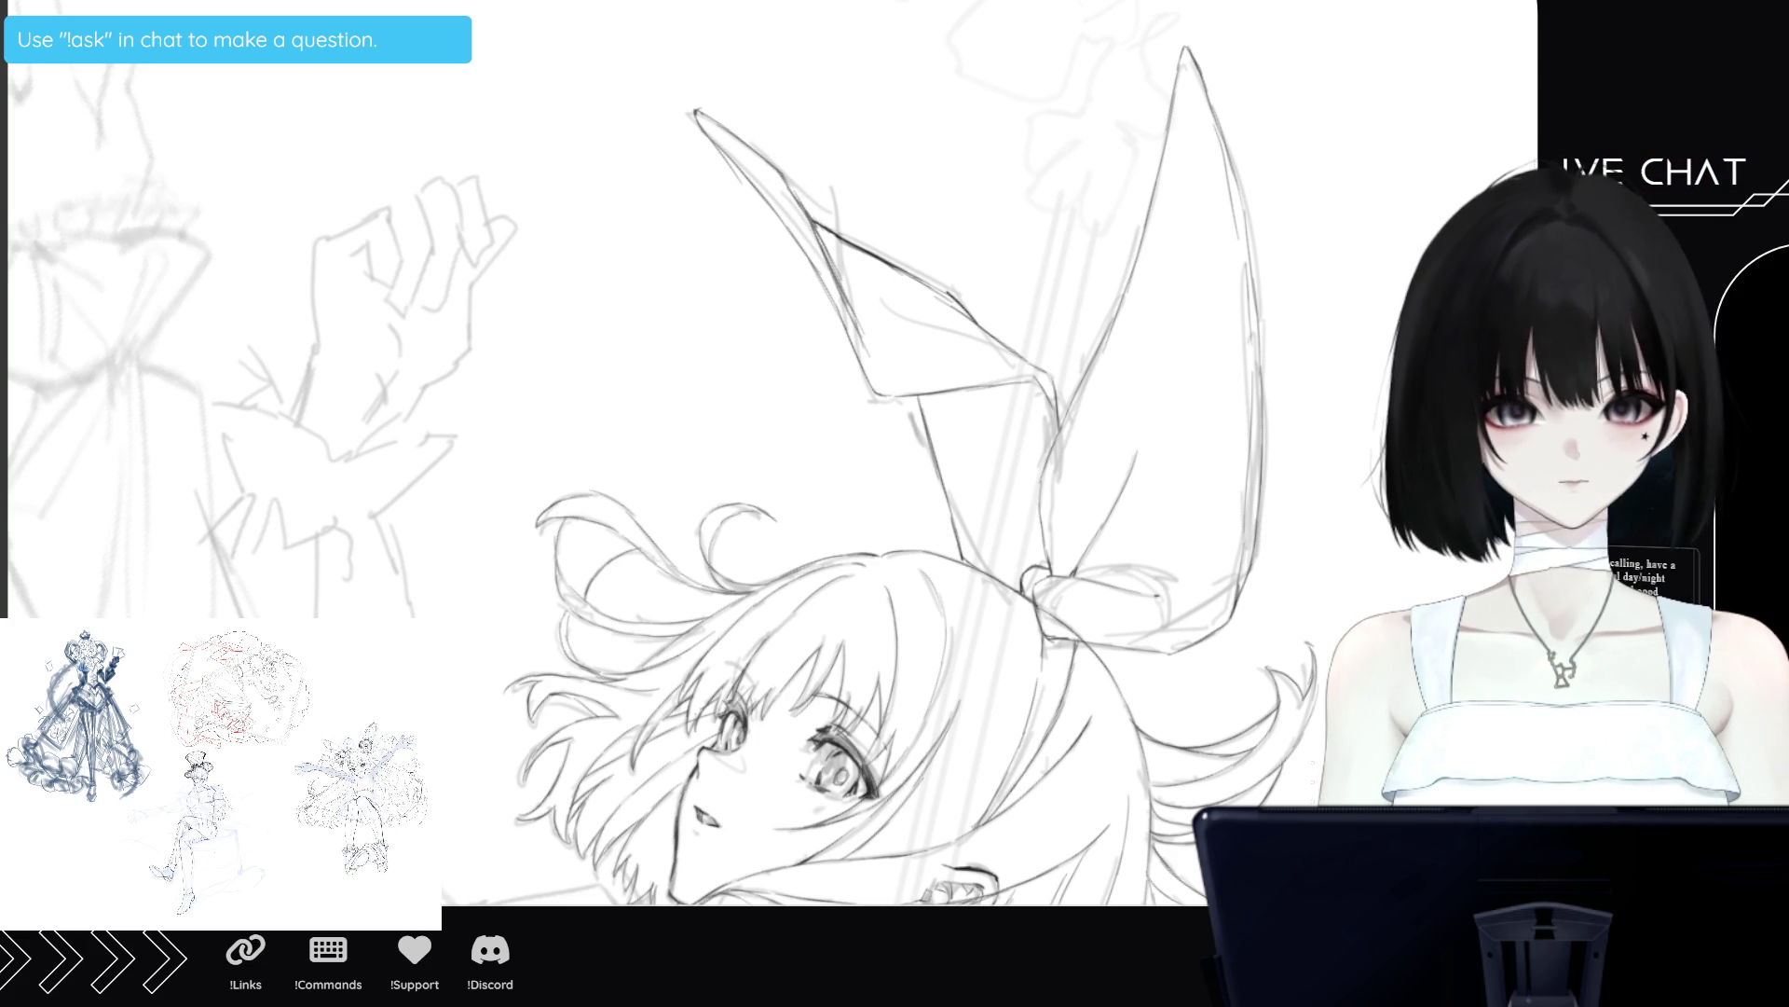
key(ctrl+minus)
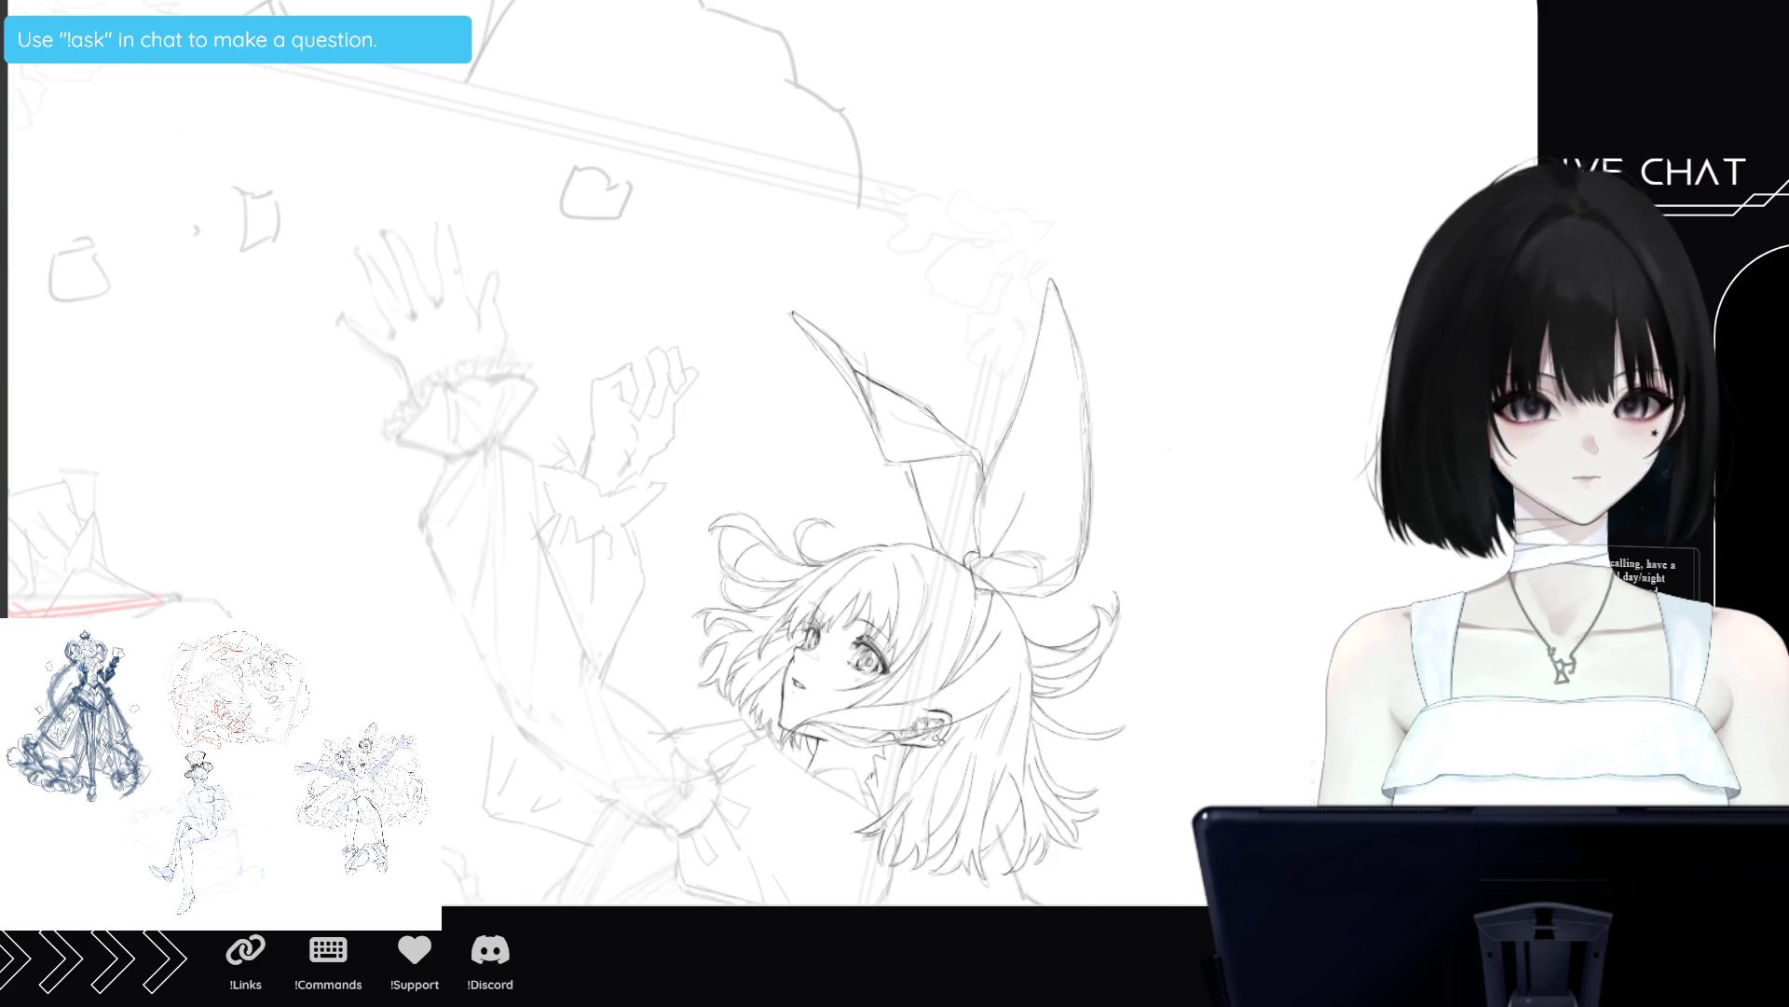
key(h)
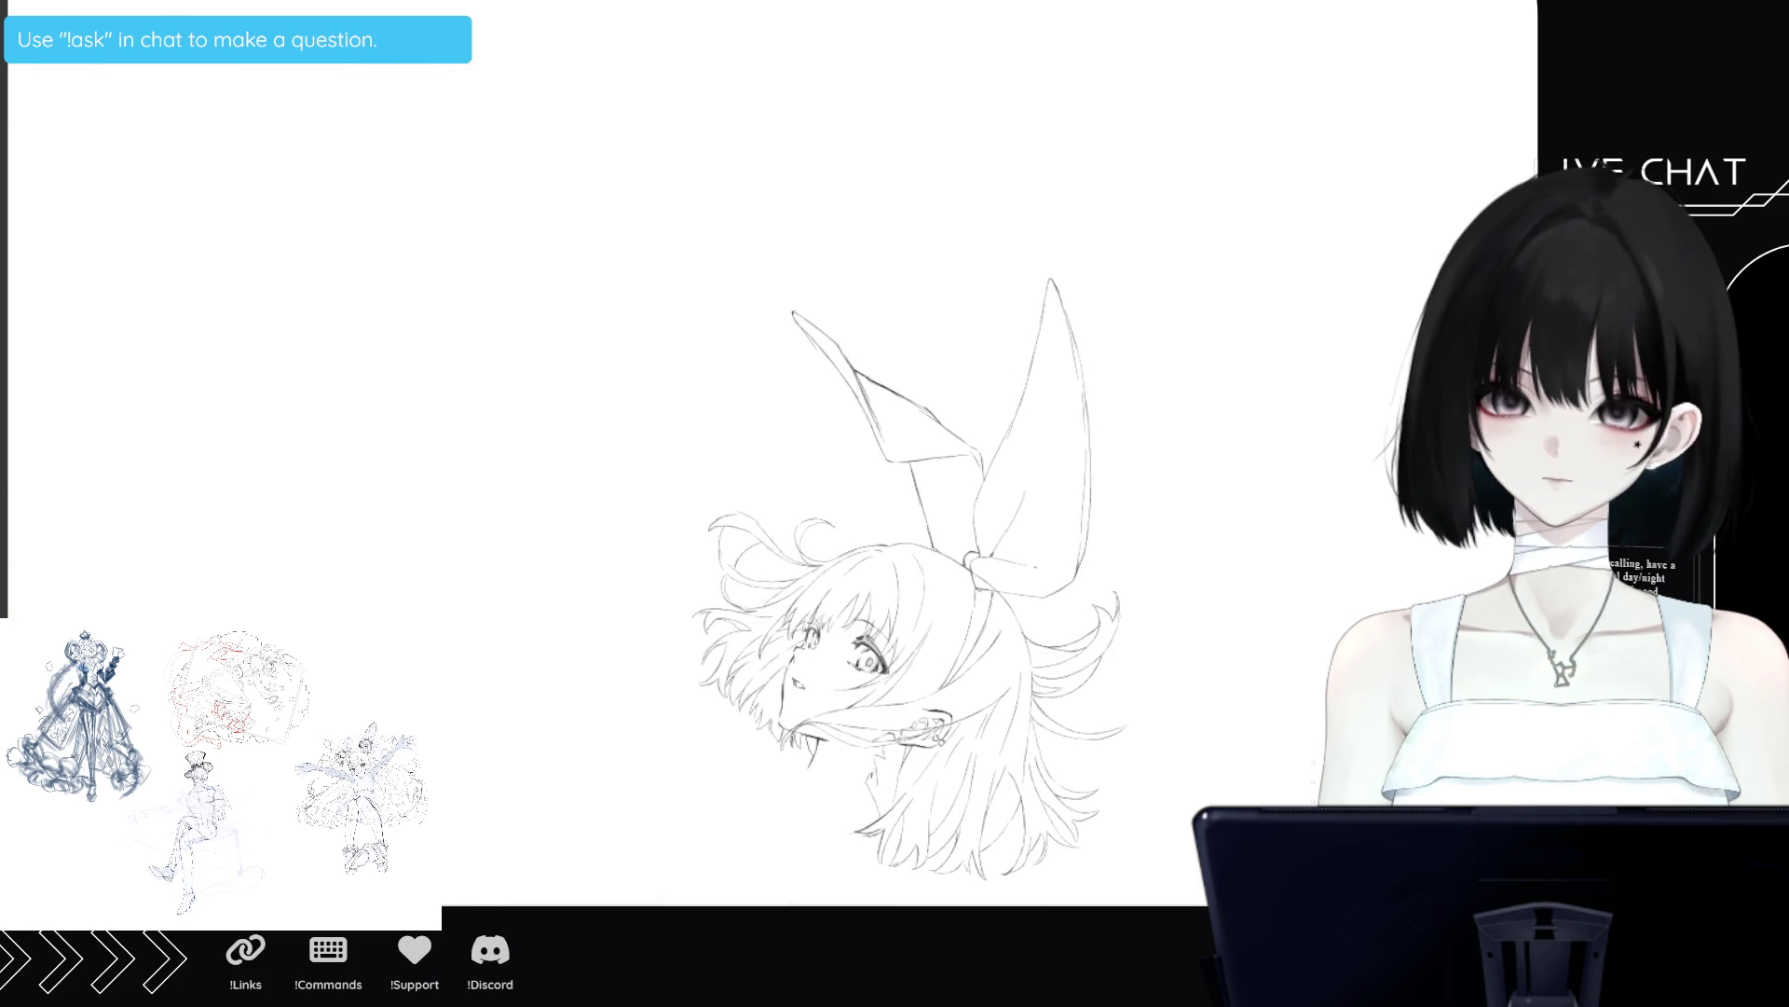
key(m)
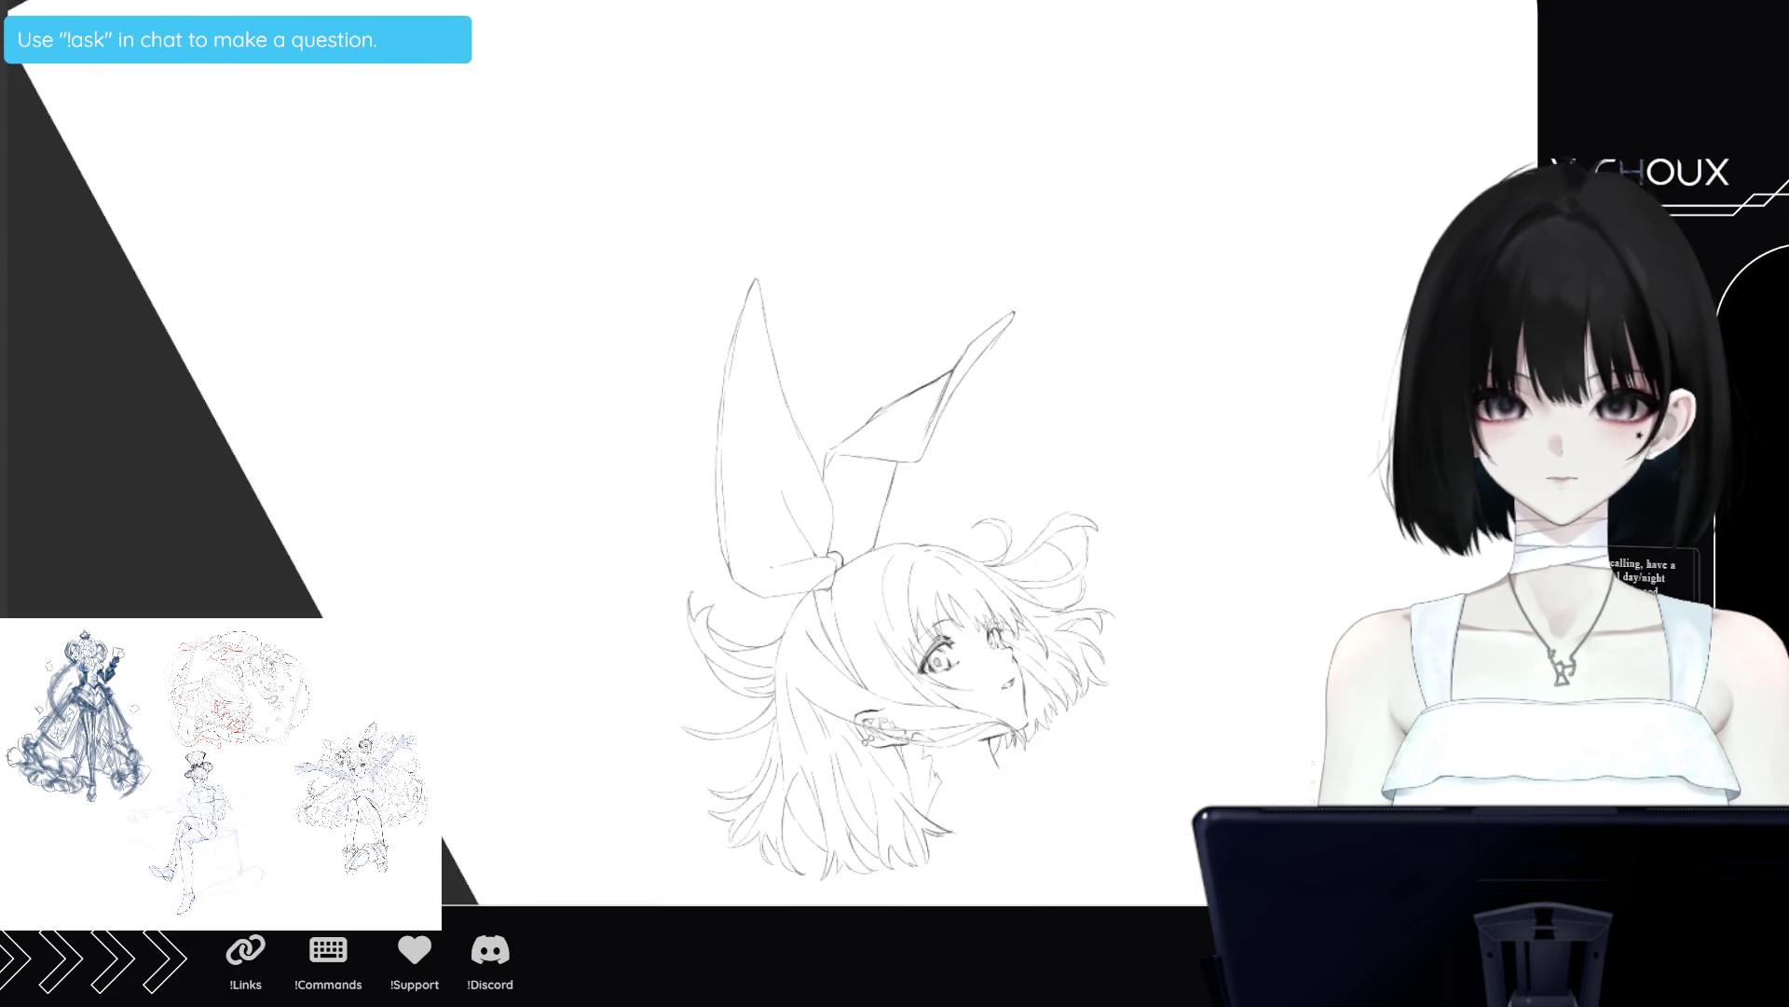
scroll(895, 466, down, 5)
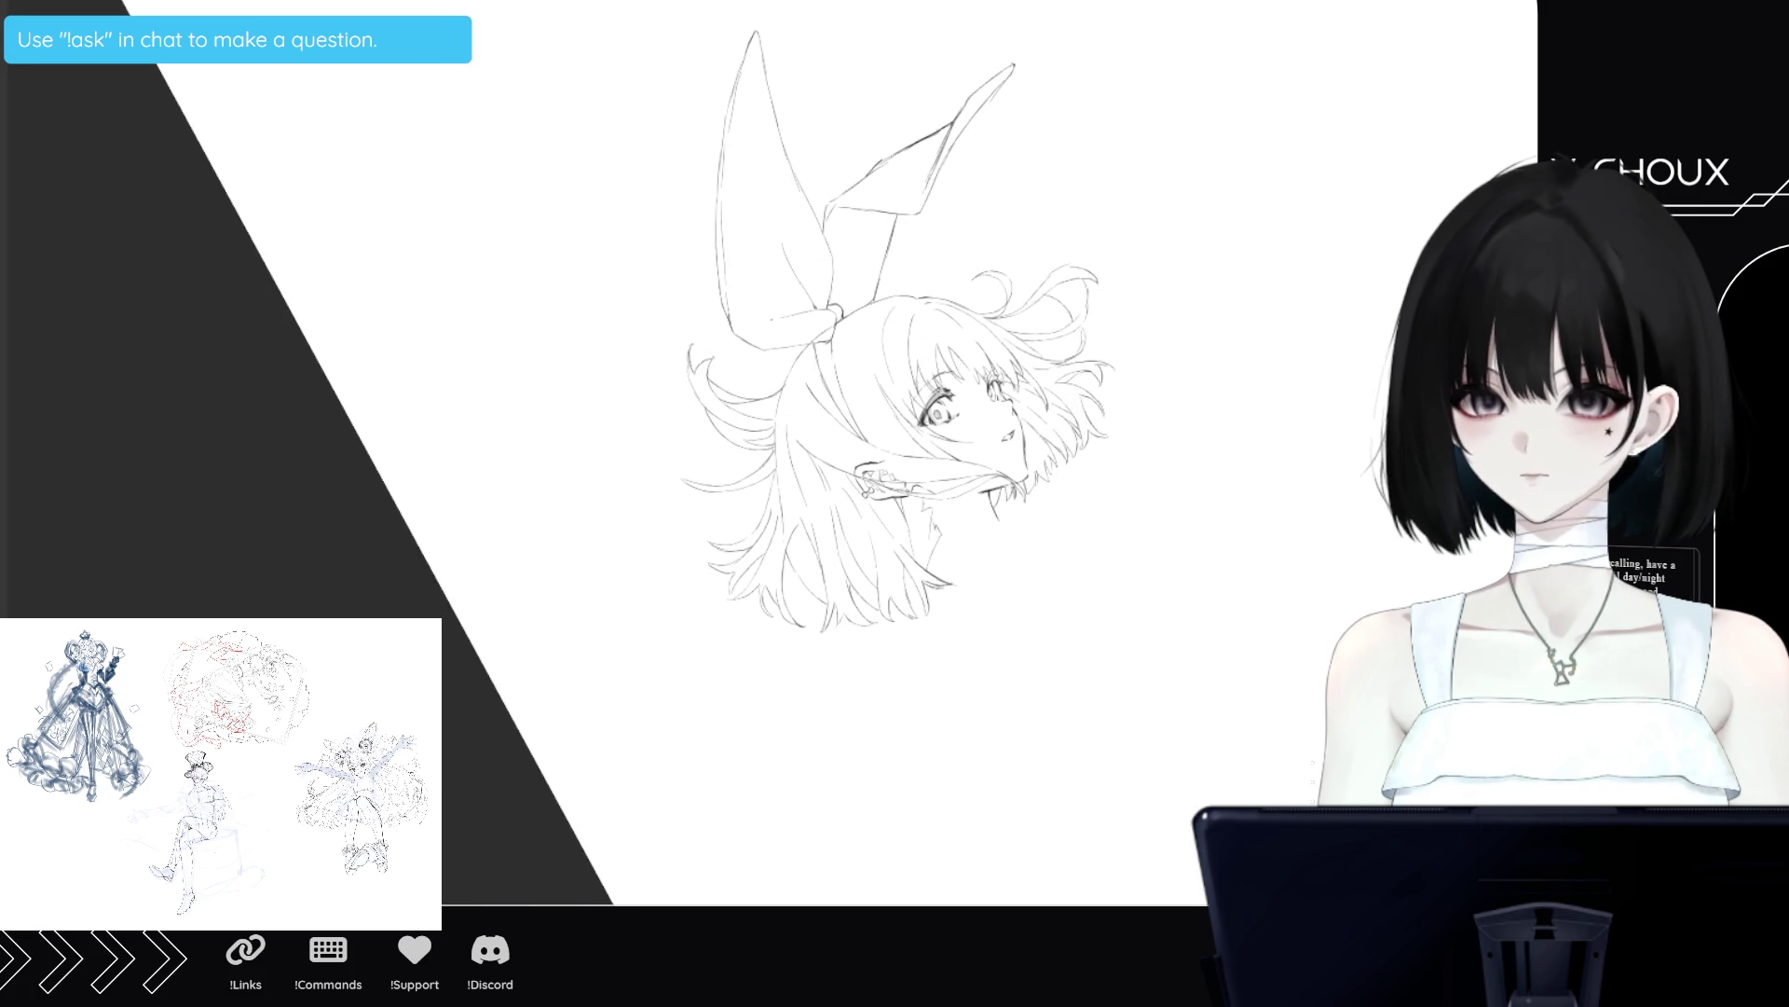
scroll(894, 466, up, 1)
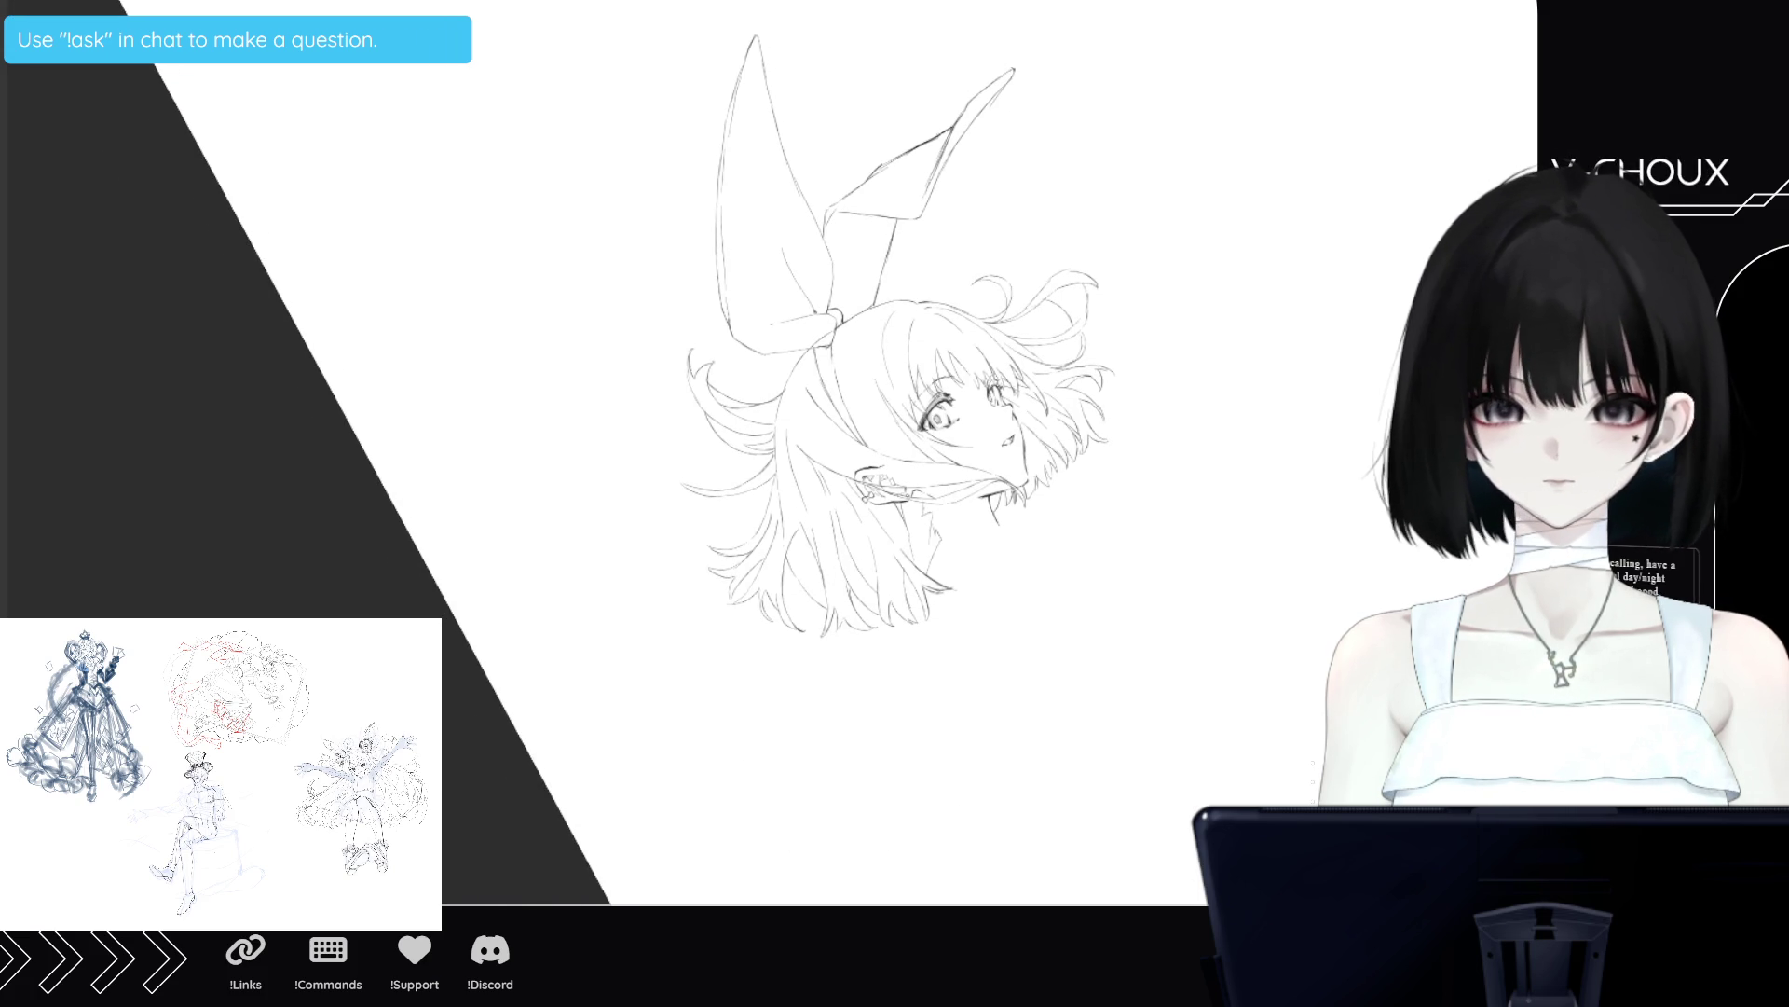
scroll(895, 466, right, 5)
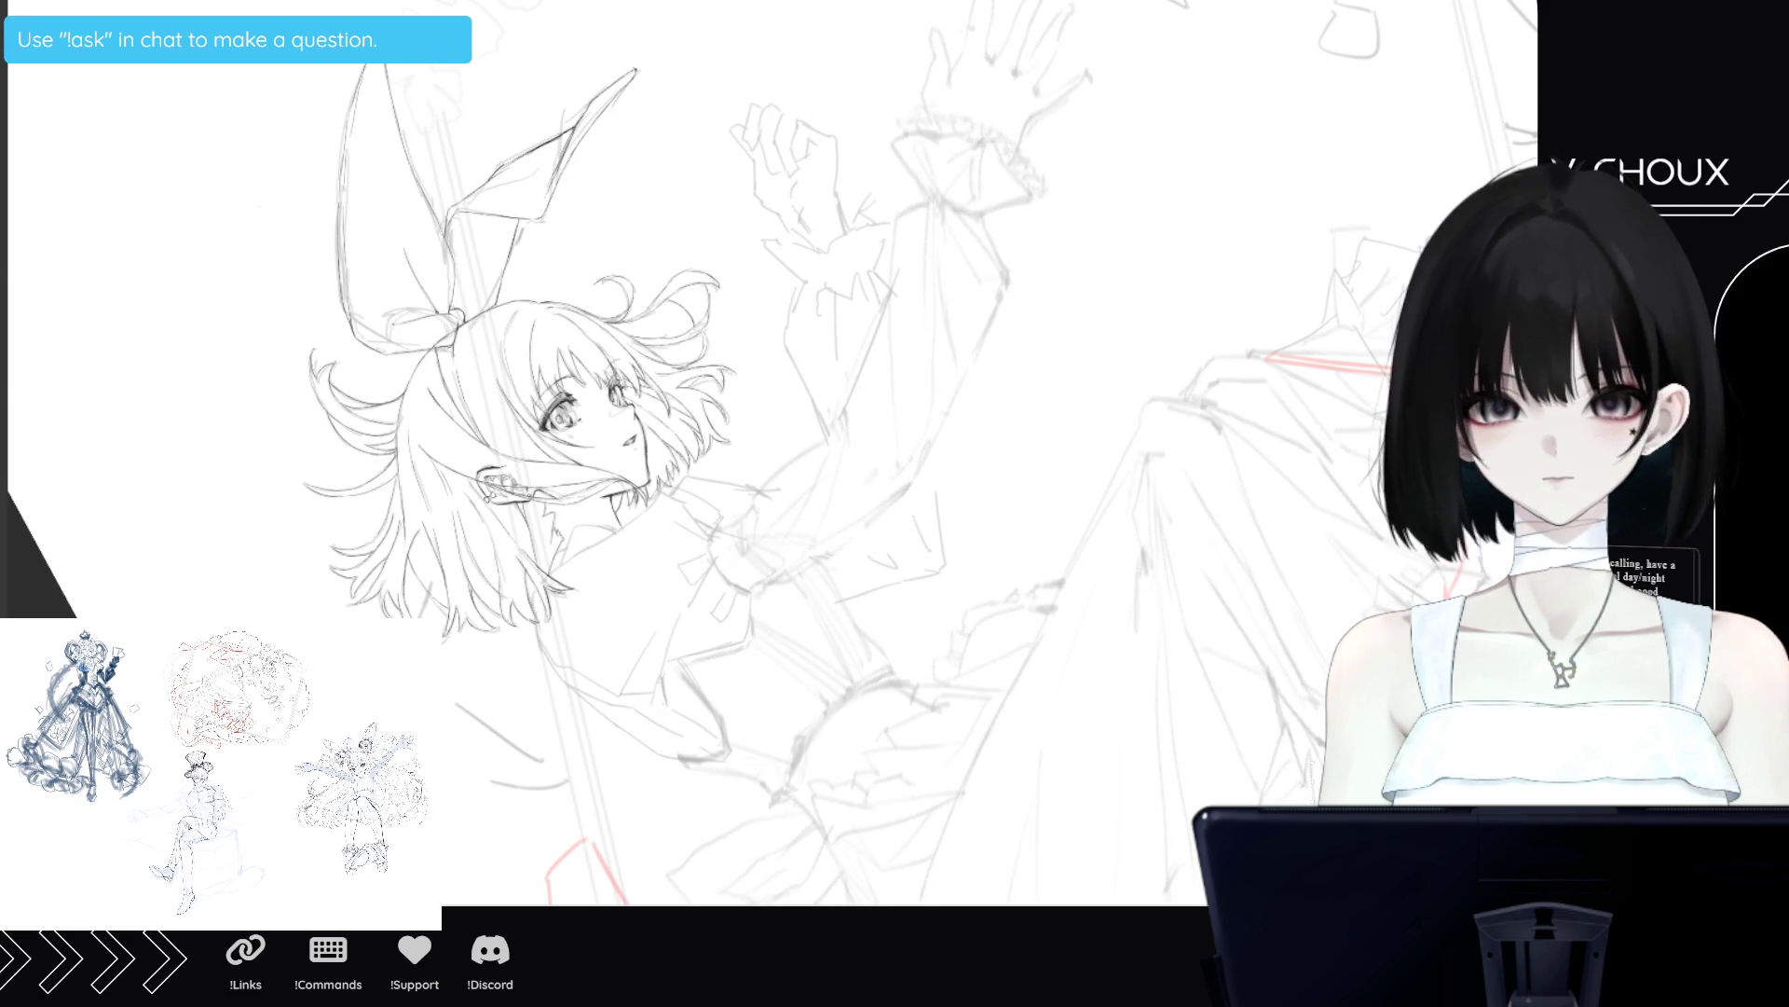
key(h)
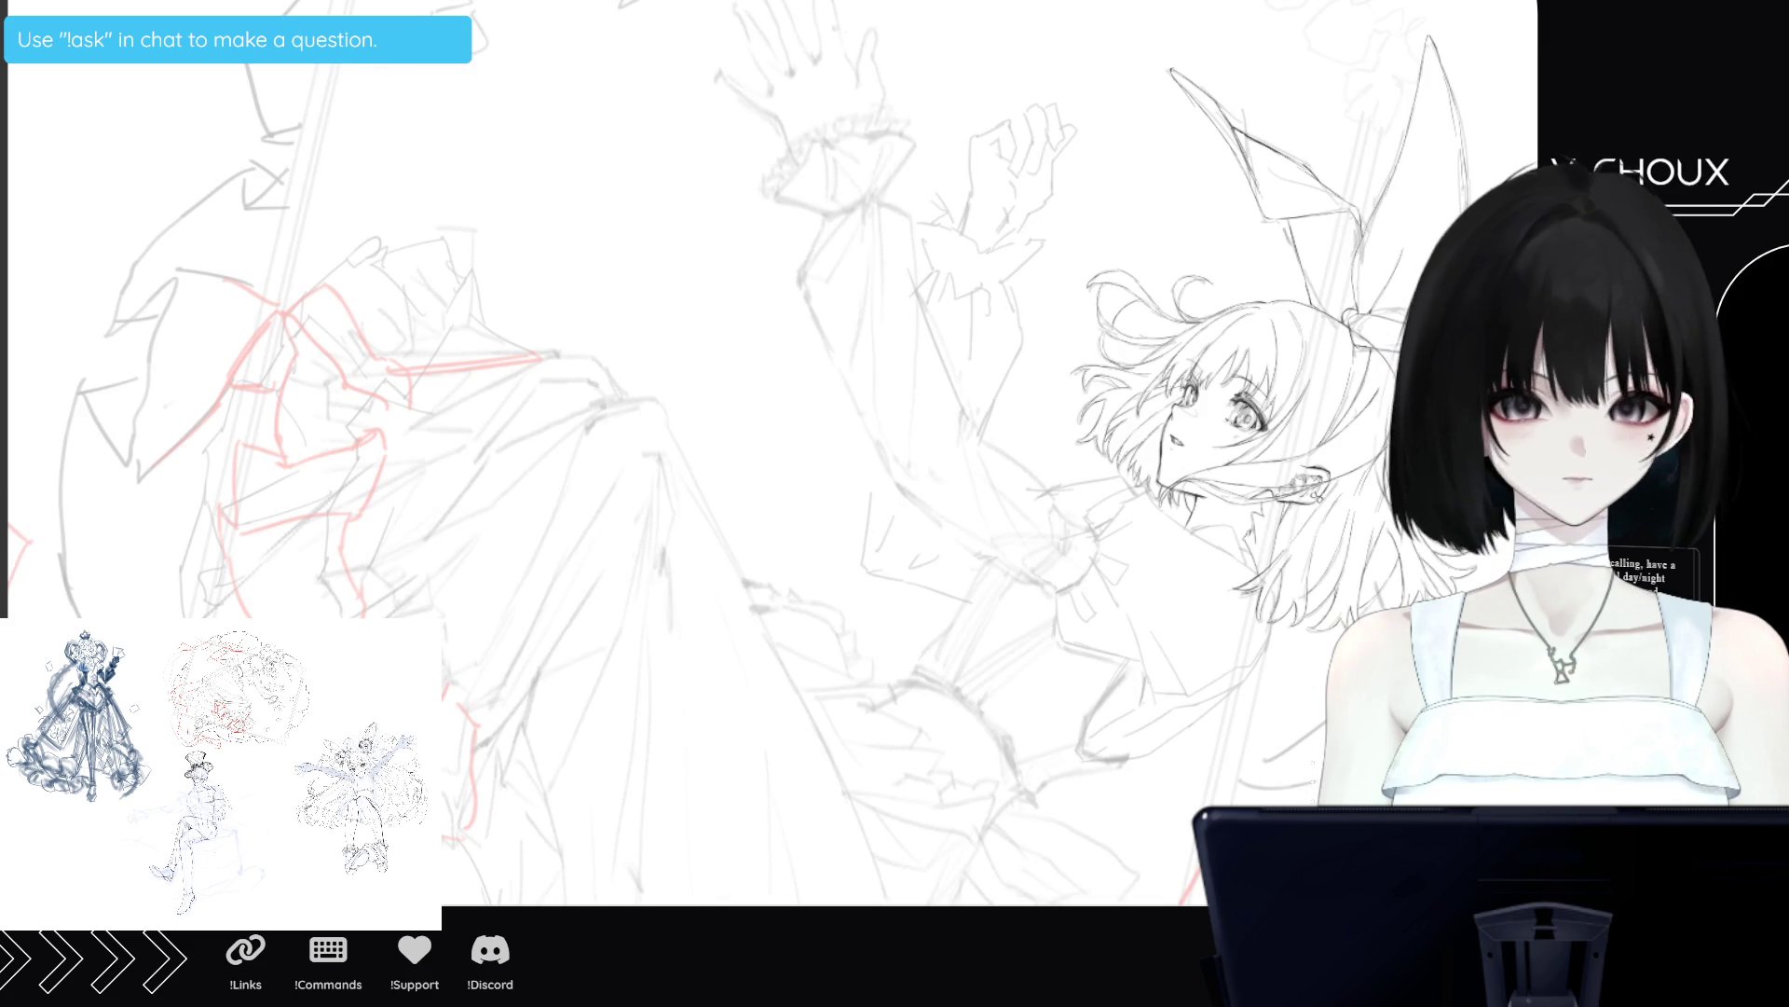
scroll(1130, 610, up, 5)
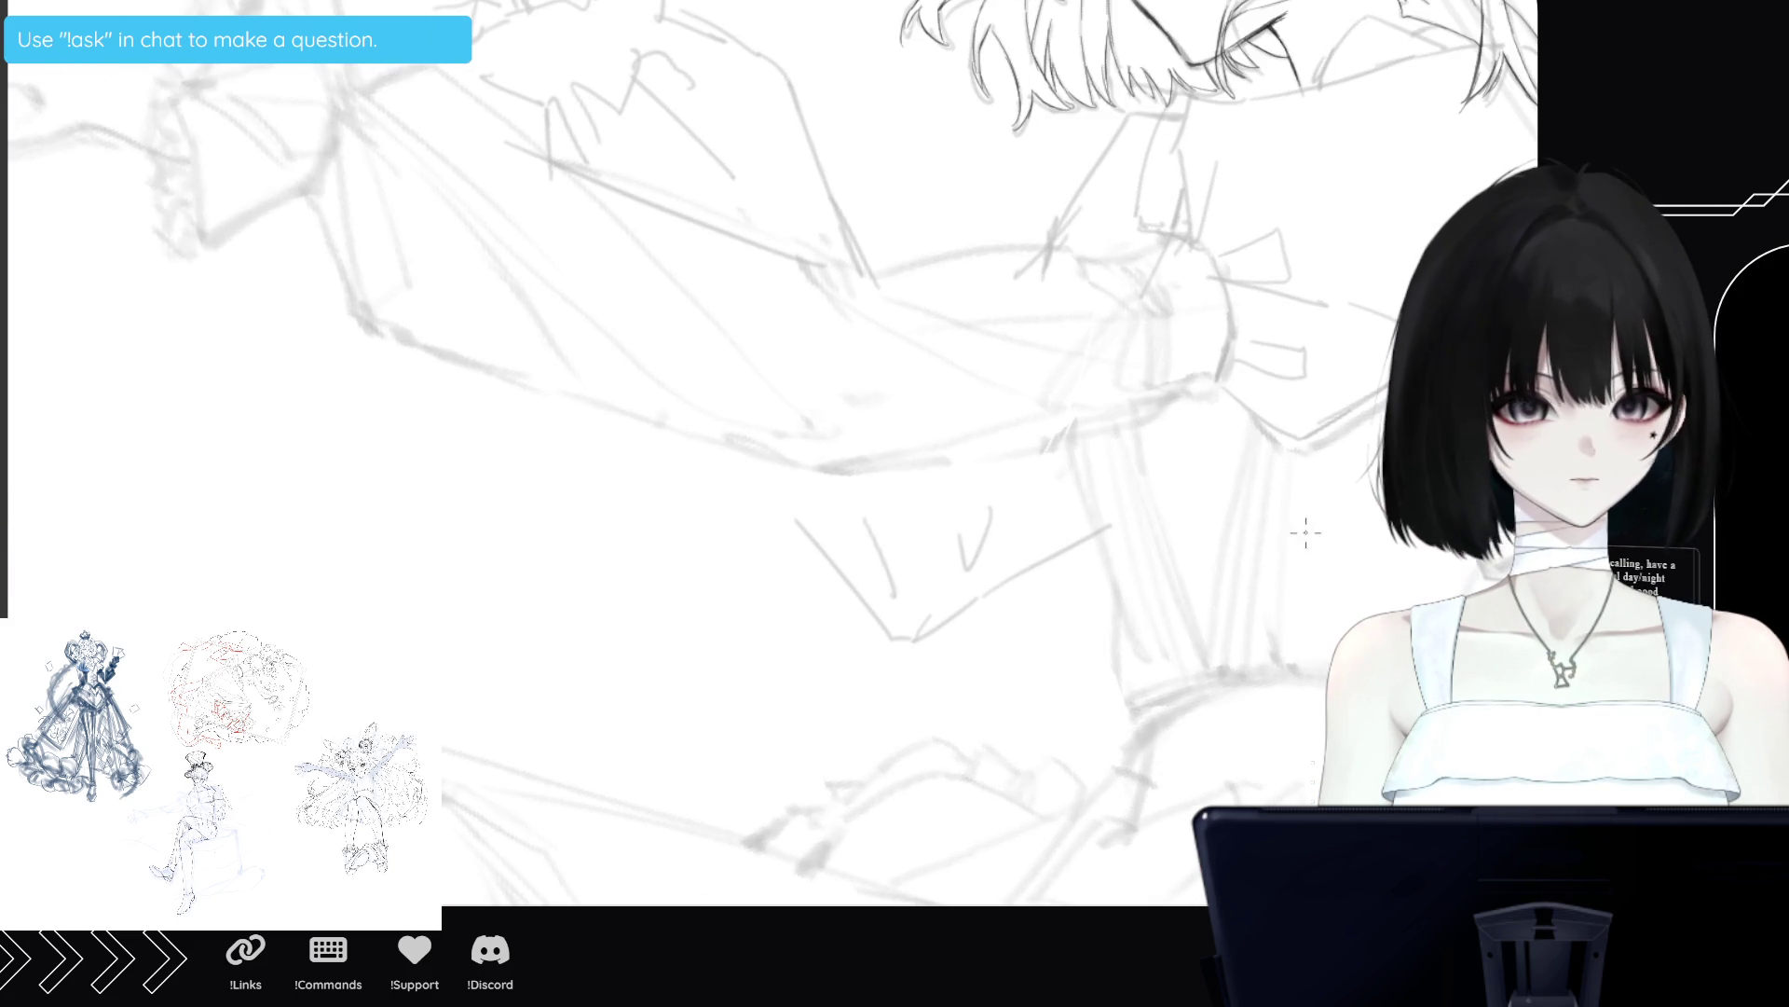
scroll(699, 453, down, 5)
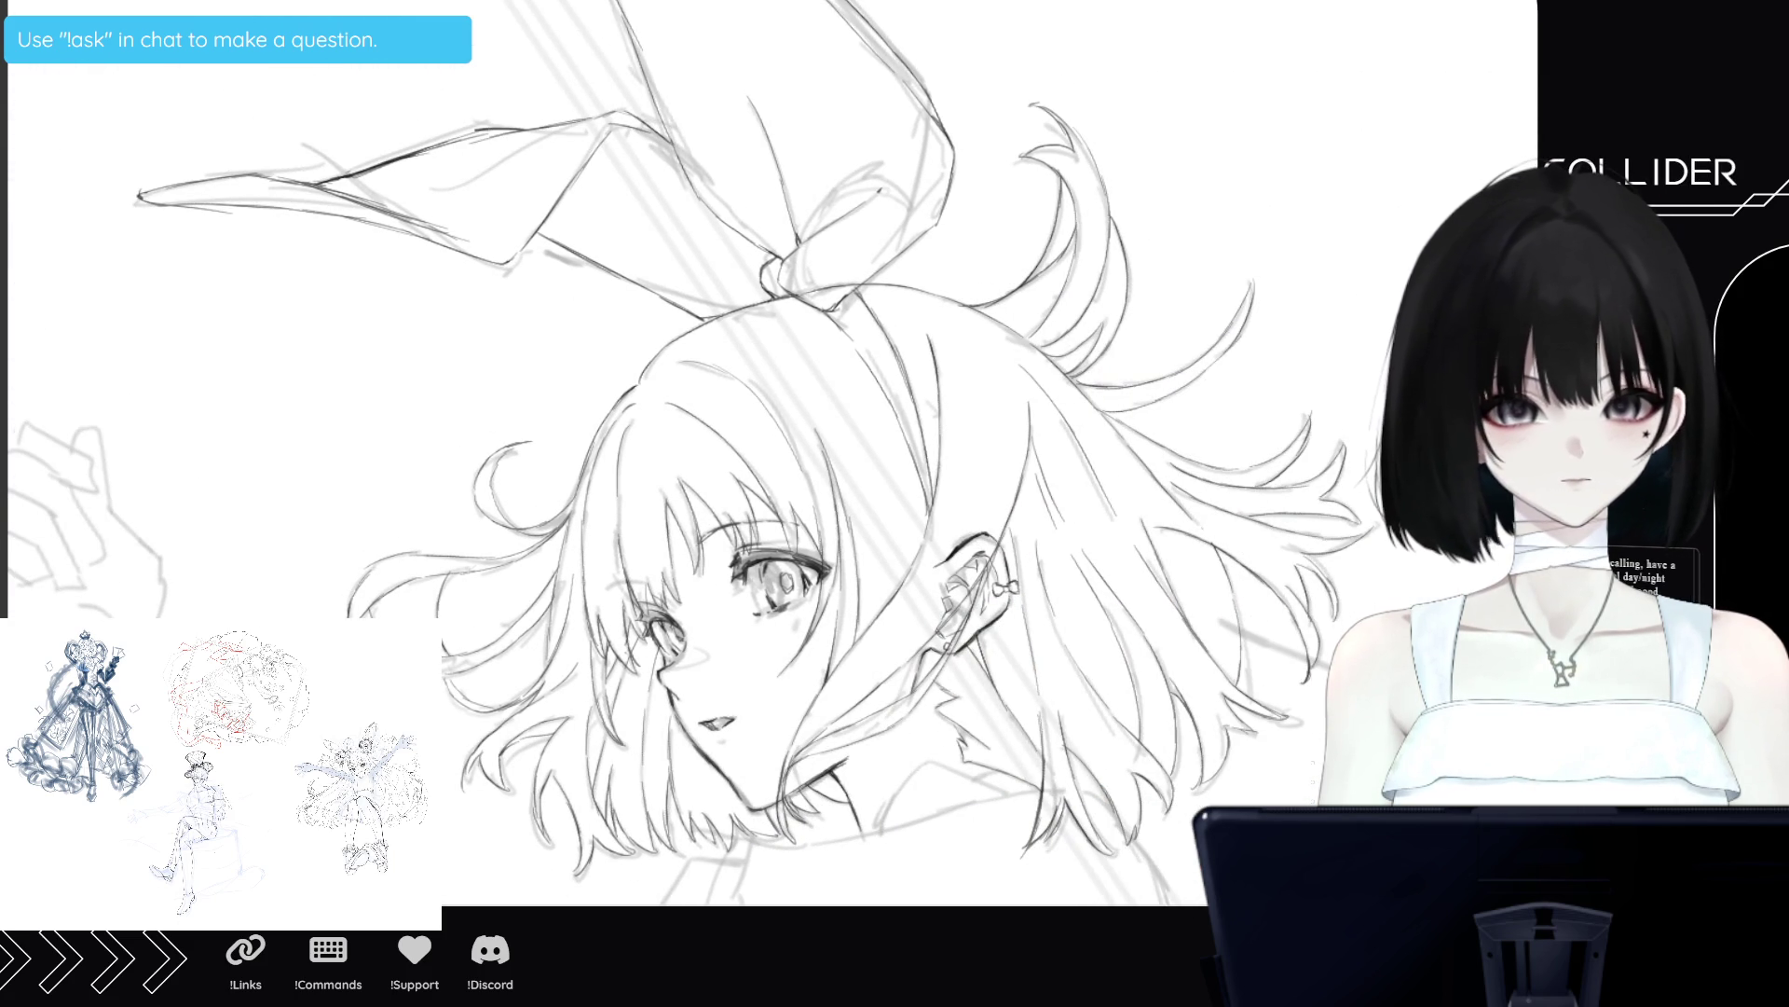
scroll(769, 453, down, 3)
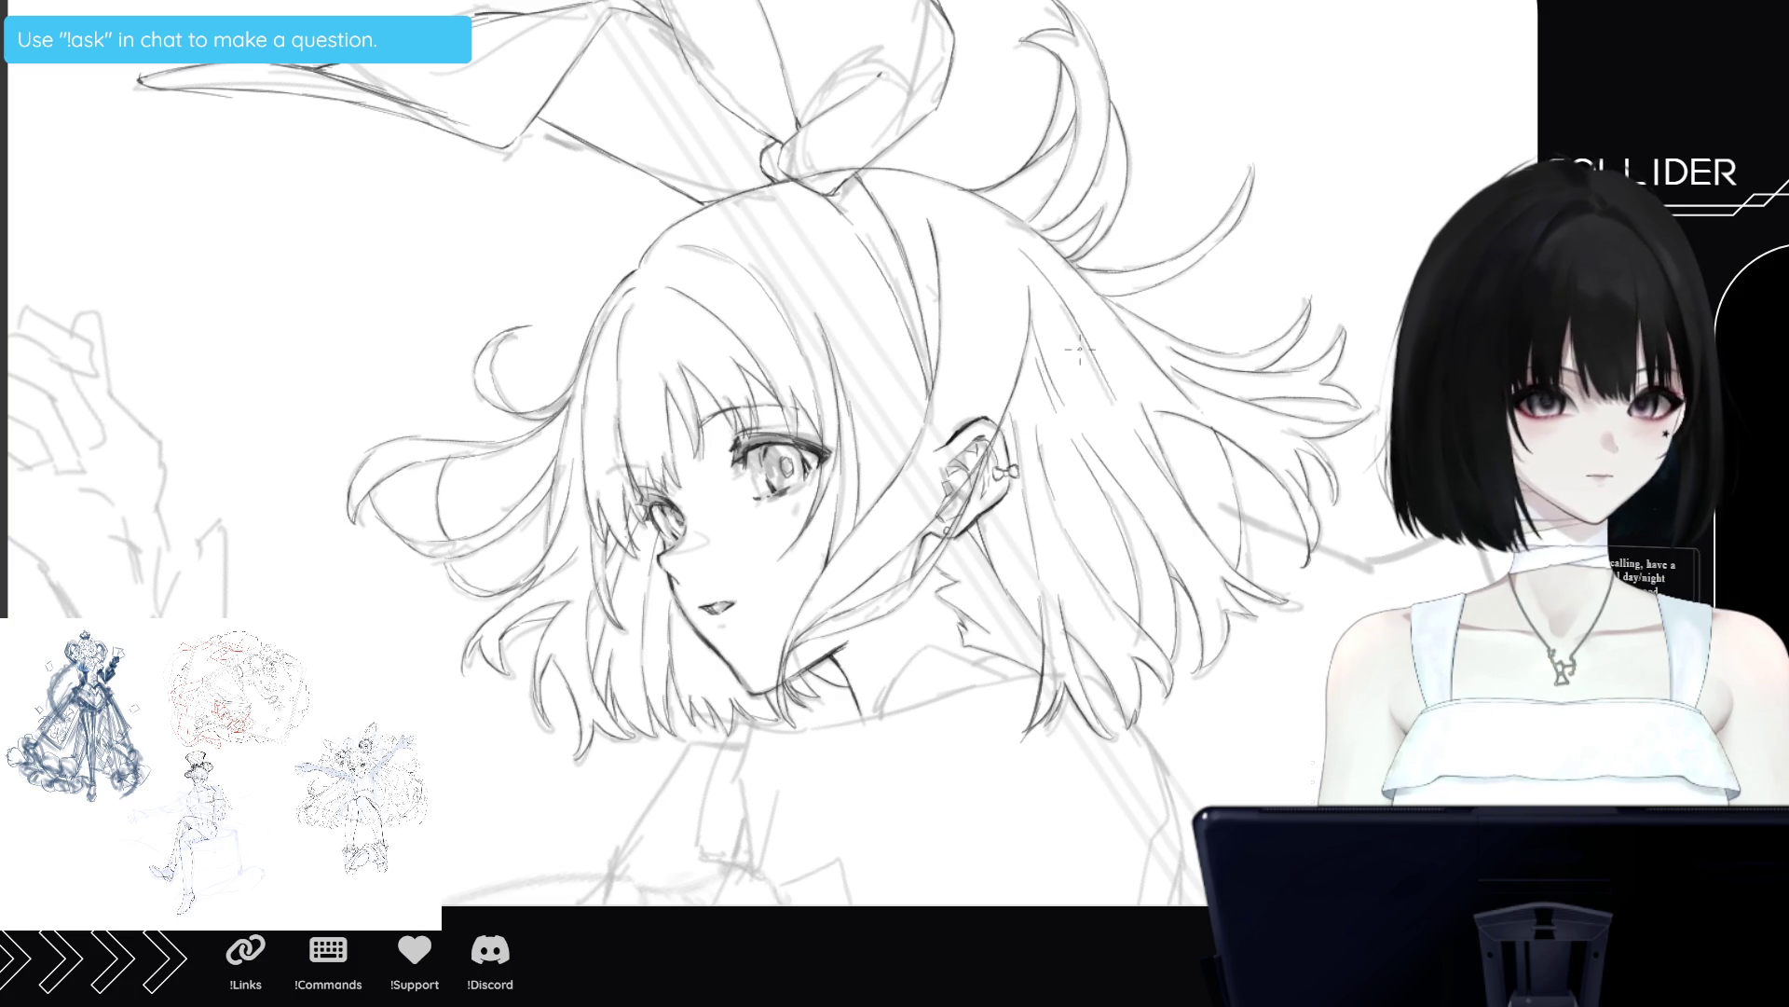
Sketch a hair strand by the ear and a small ribbon earring loop beside it.
mouse_move(1072, 374)
mouse_down()
mouse_move(1036, 382)
mouse_move(1001, 427)
mouse_move(1074, 391)
mouse_move(1081, 420)
mouse_up()
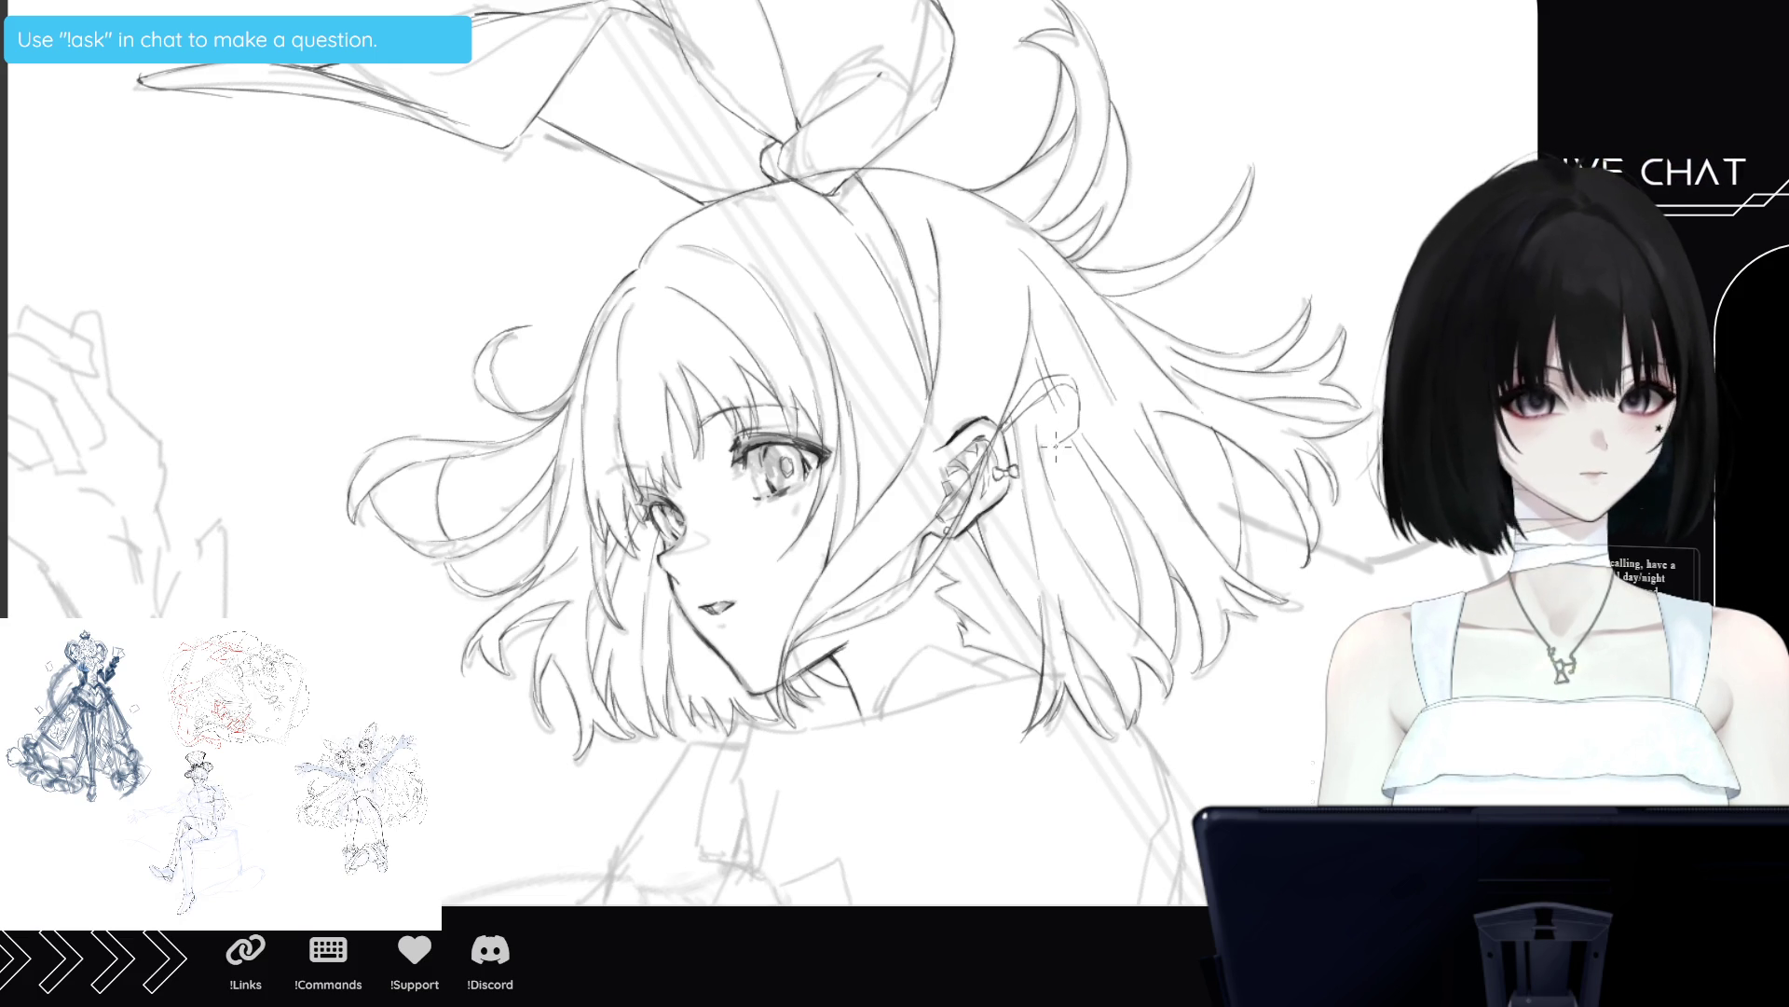
mouse_move(1005, 429)
mouse_down()
mouse_move(1048, 444)
mouse_move(1086, 418)
mouse_up()
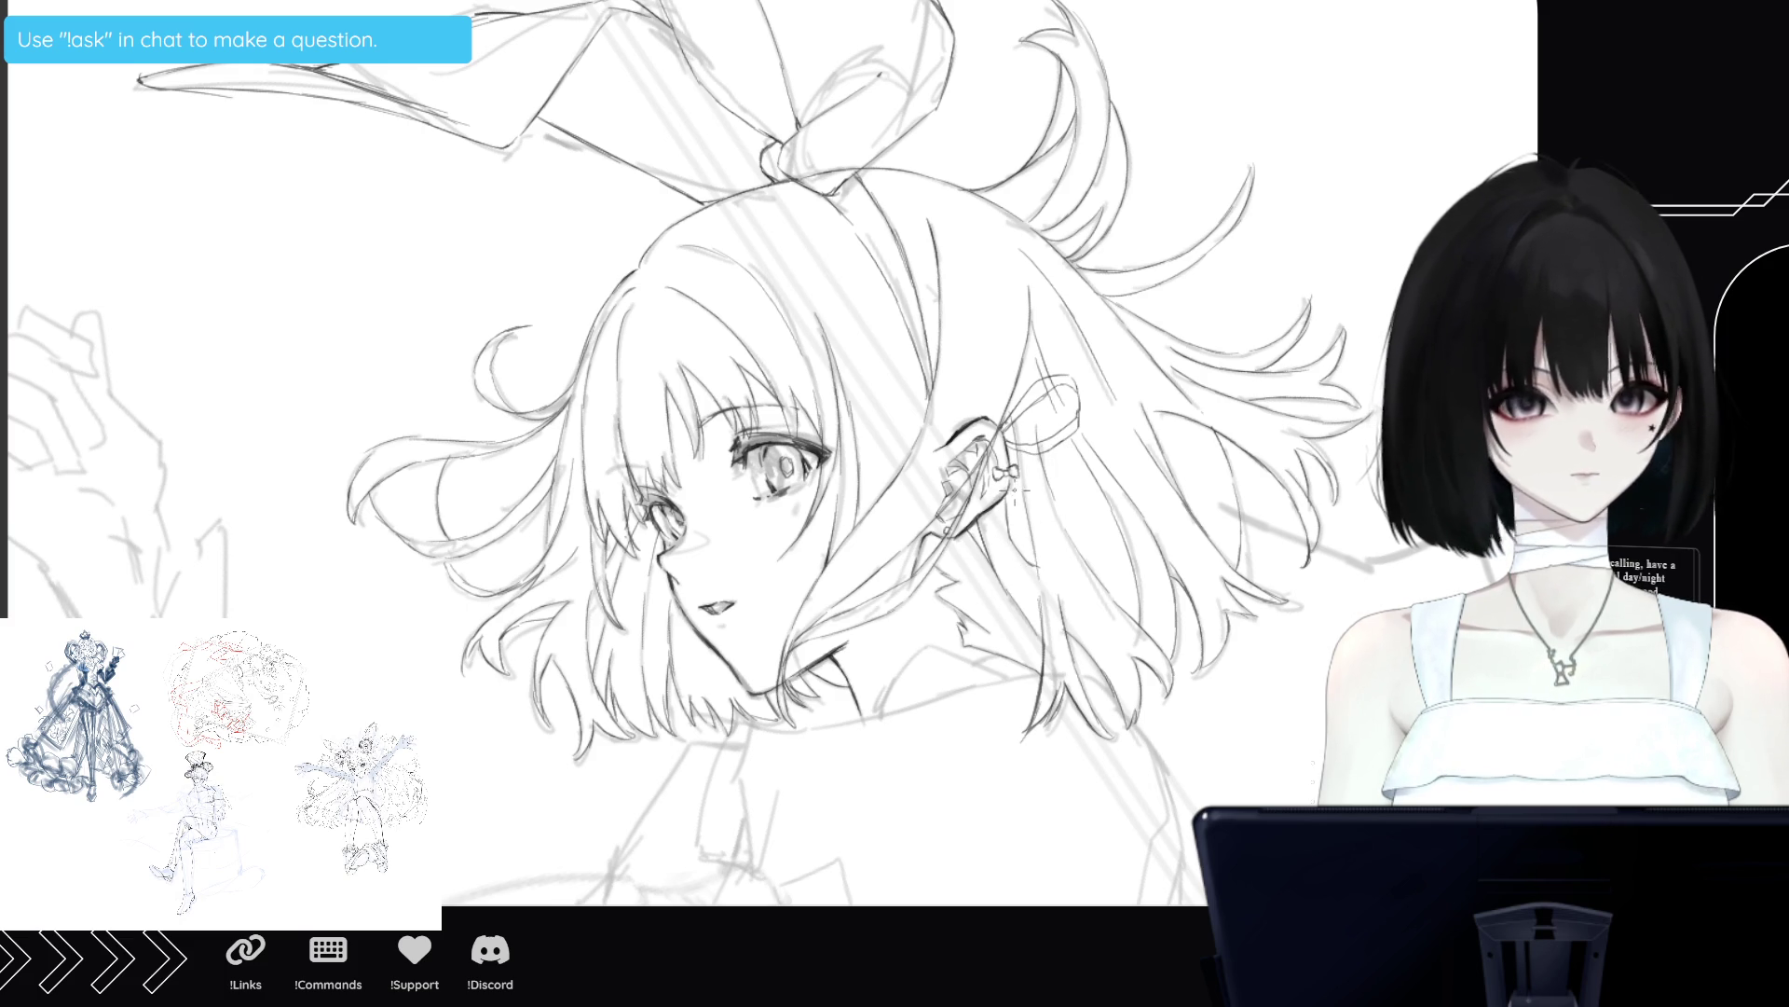
mouse_move(1037, 563)
mouse_down()
mouse_move(1062, 564)
mouse_move(1059, 538)
mouse_up()
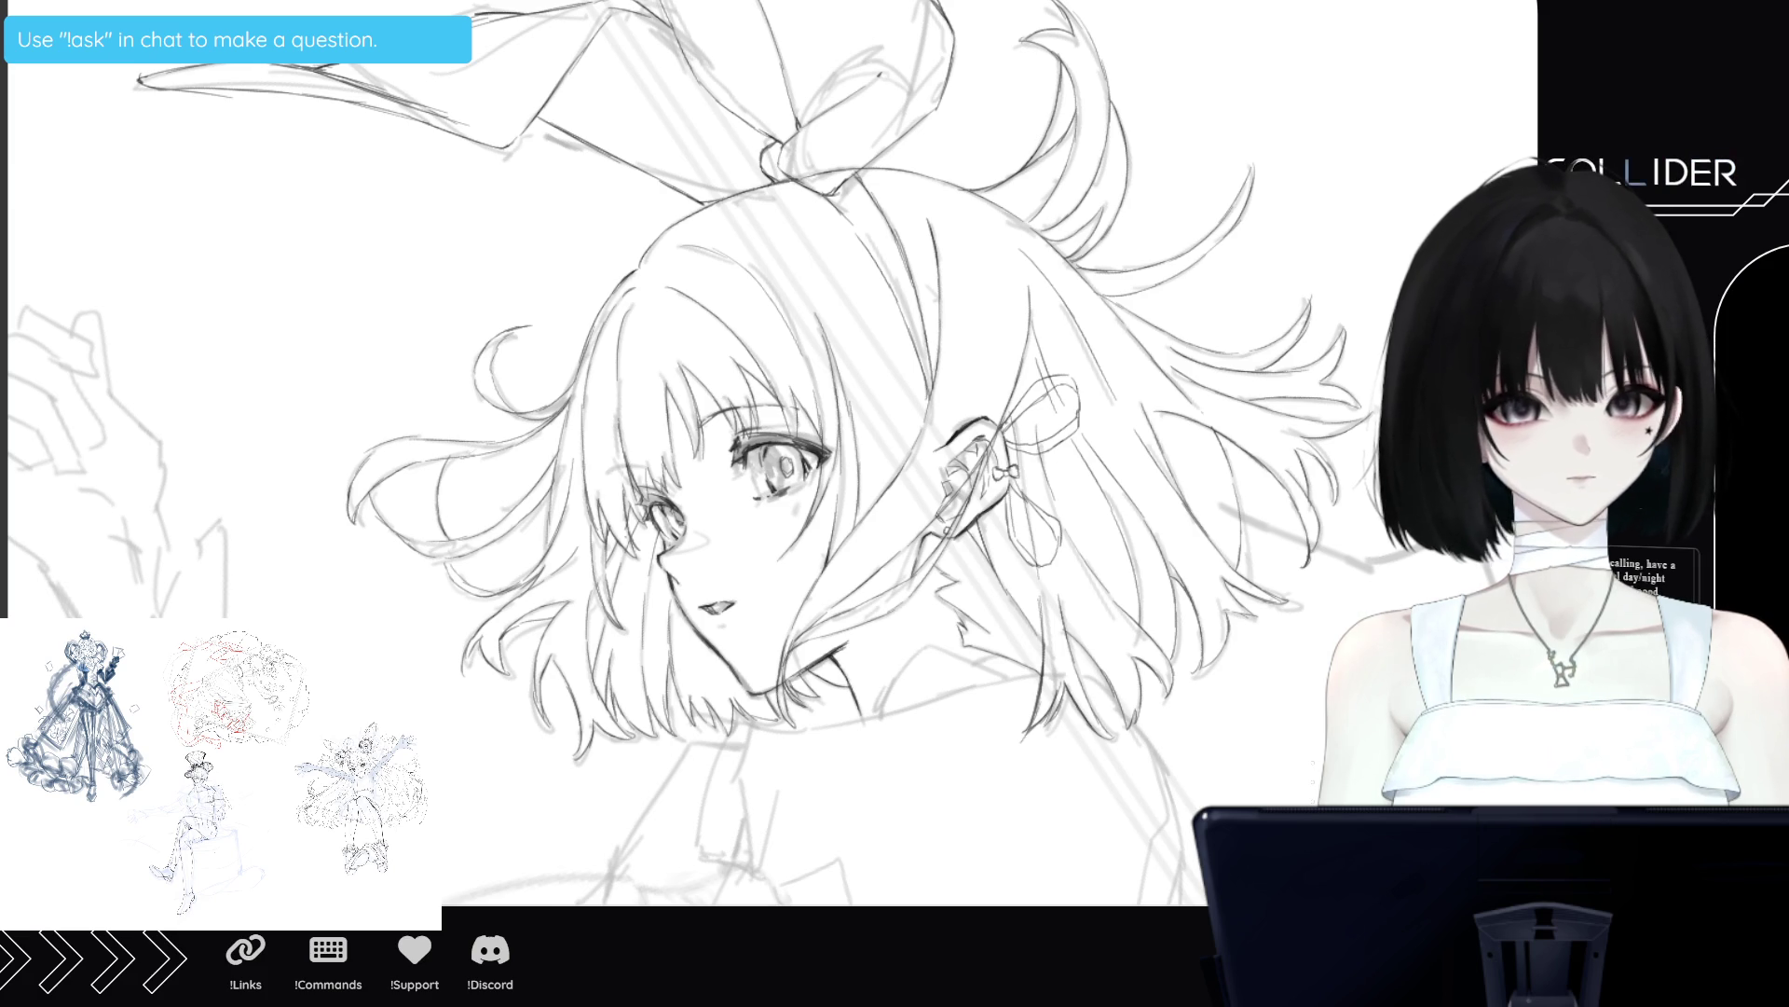
Lasso the earring ribbon, rotate it into an angled position and deselect.
mouse_move(1034, 464)
mouse_down()
mouse_move(1019, 559)
mouse_move(1095, 536)
mouse_move(1092, 497)
mouse_up()
click(1153, 655)
click(1016, 623)
click(790, 606)
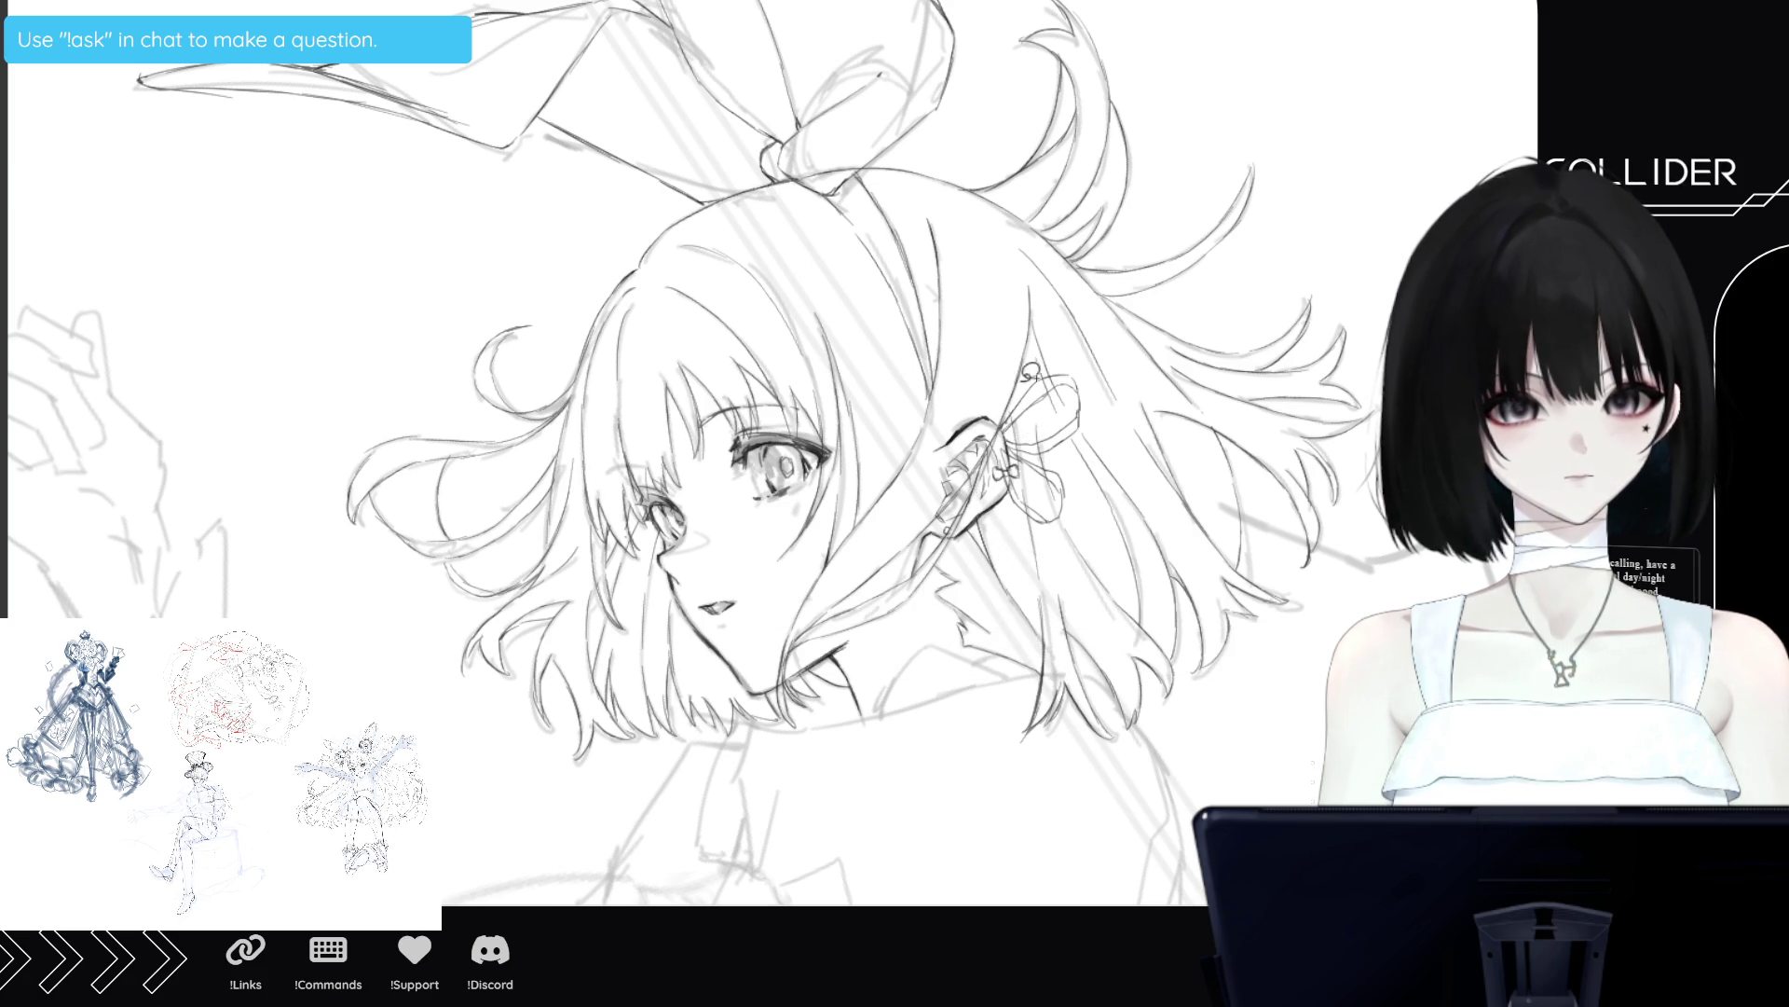
Reselect the earring ribbon, move it into a better position and deselect.
mouse_move(1044, 456)
mouse_down()
mouse_move(1118, 372)
mouse_move(998, 429)
mouse_up()
click(1155, 509)
drag(1119, 372, 1051, 400)
click(1014, 518)
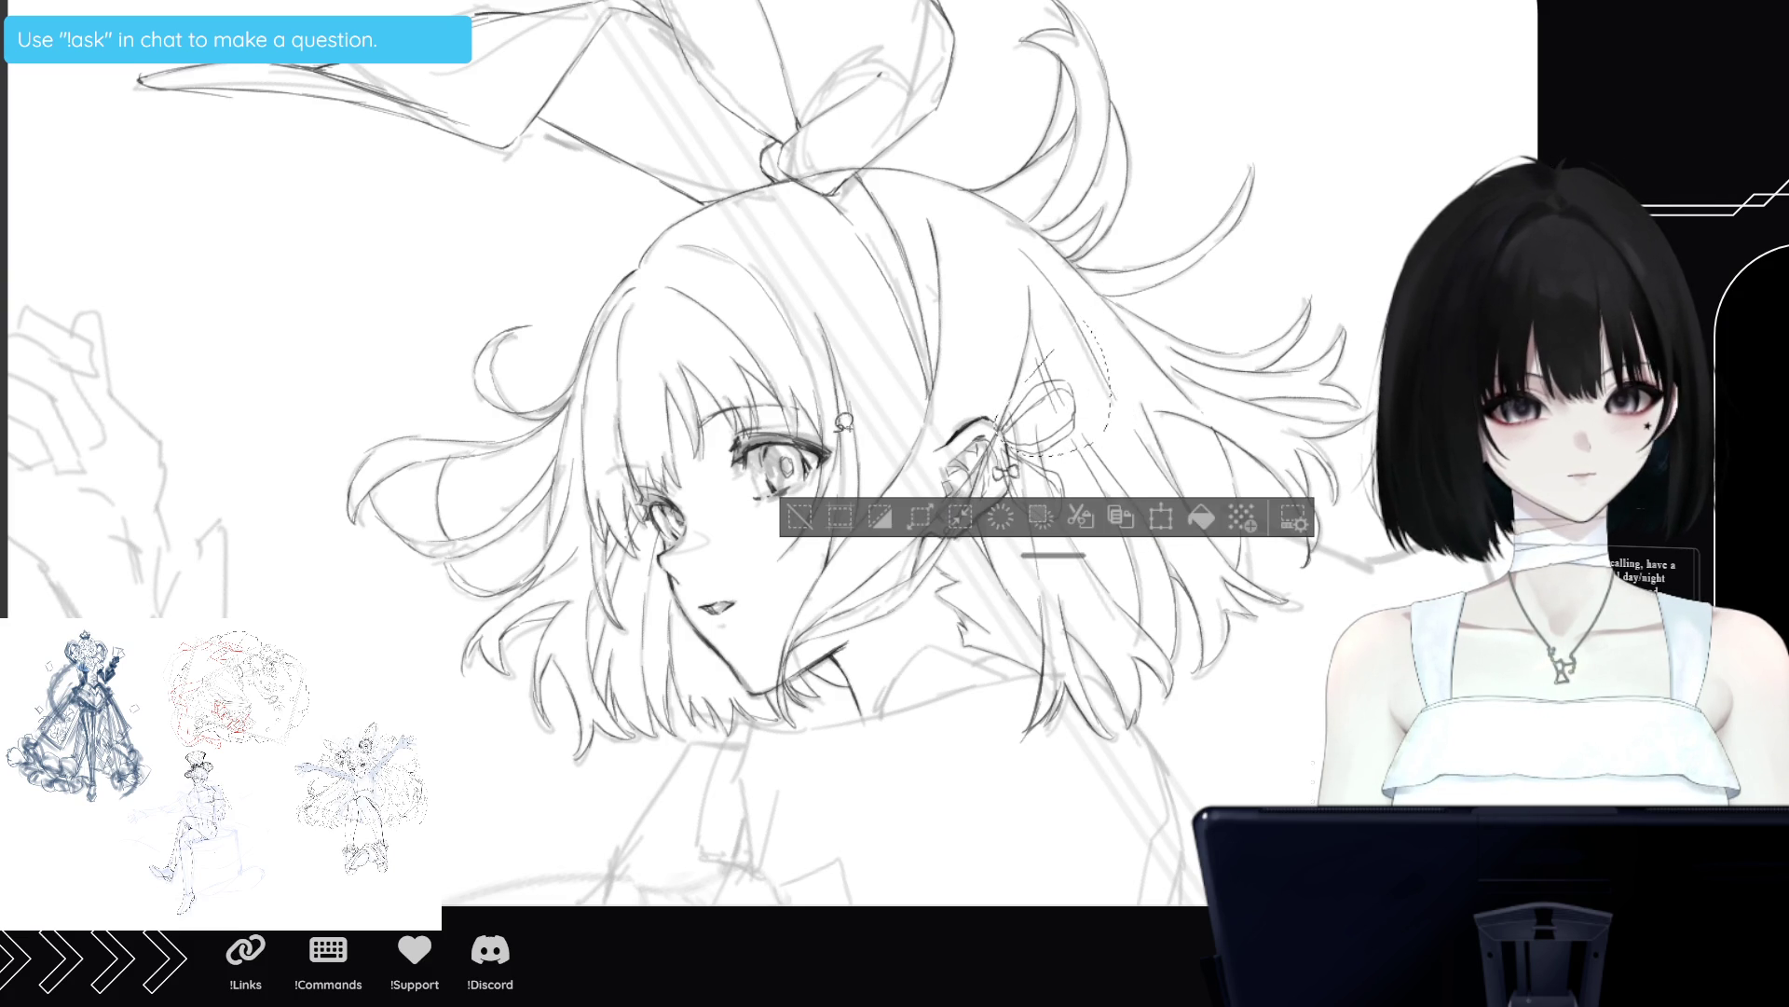
click(789, 512)
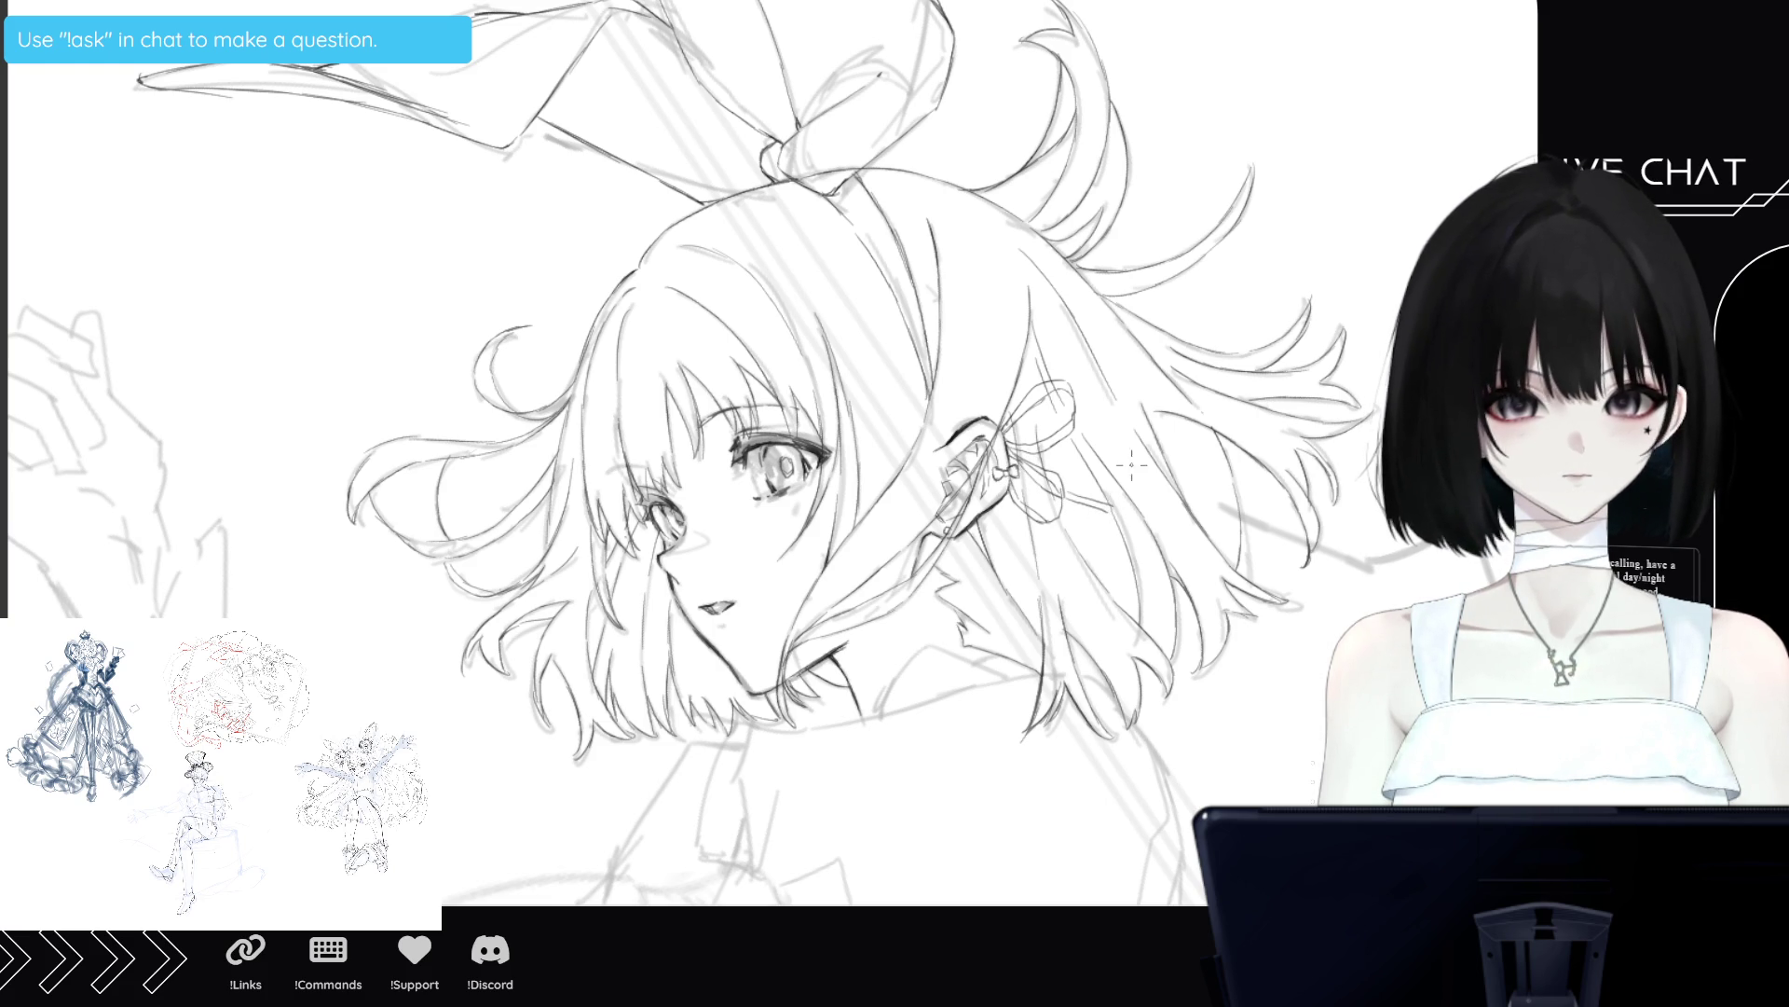
Extend and darken the ribbon tail trailing to the right of the earring.
drag(1104, 511, 1248, 481)
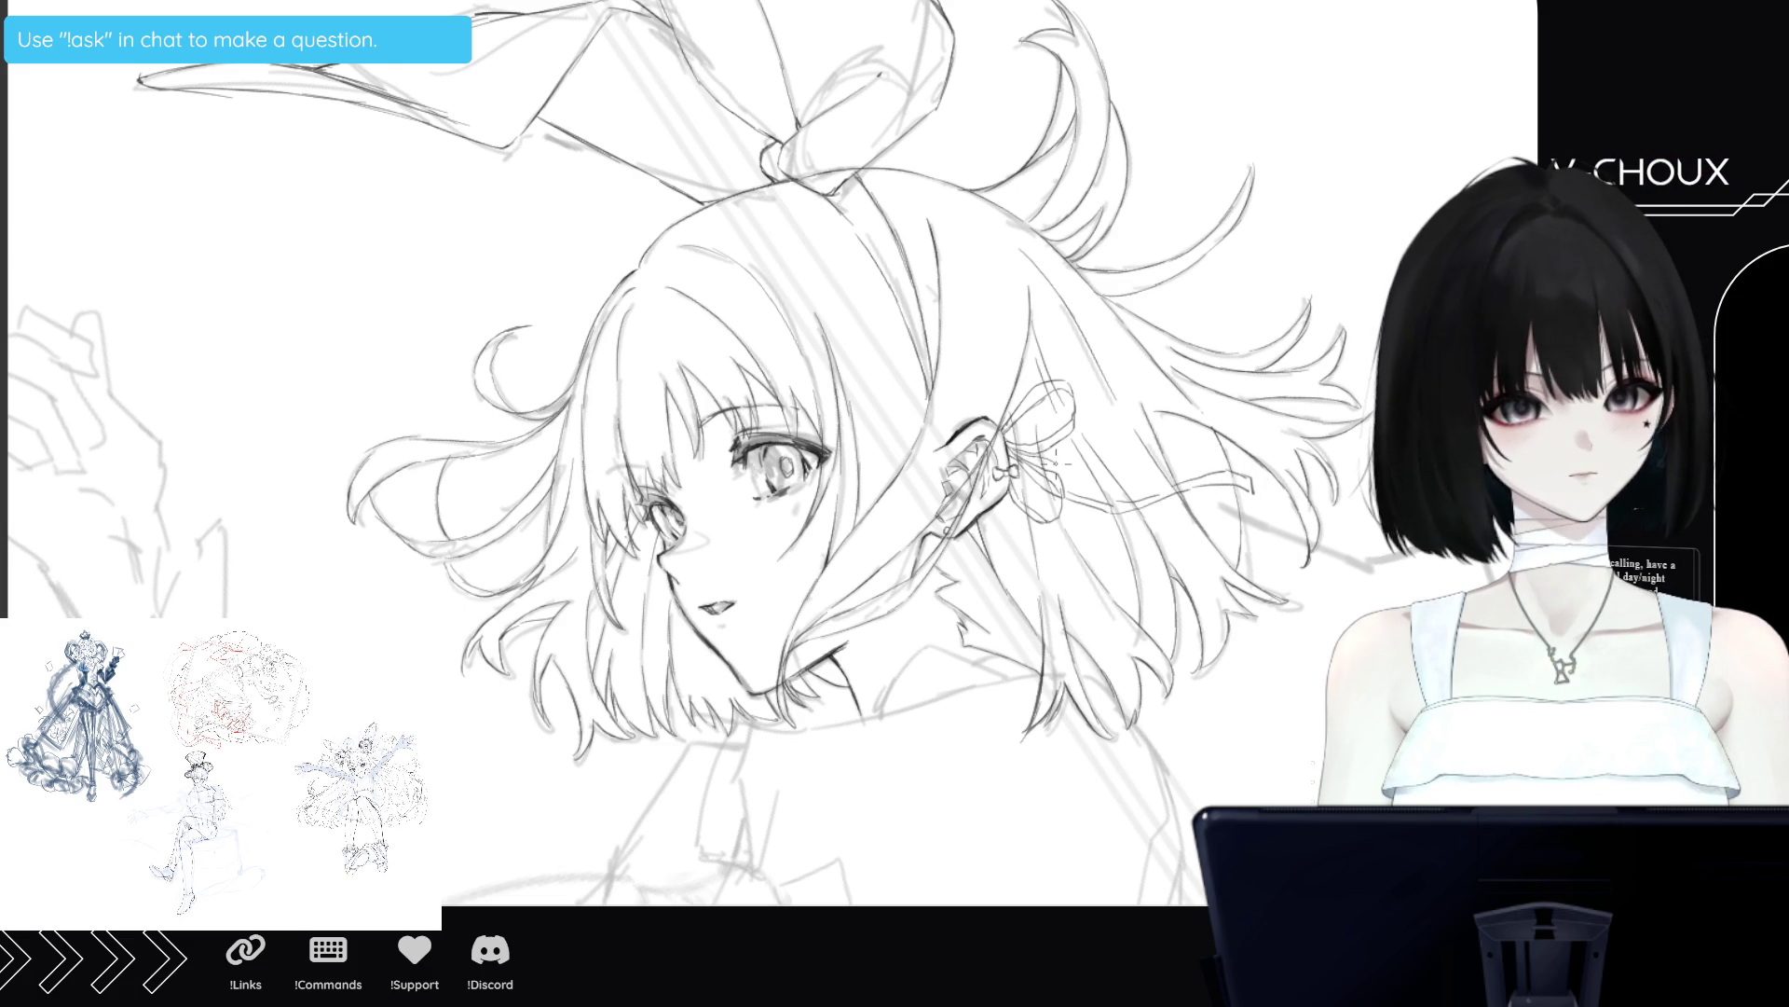
drag(1063, 463, 1137, 454)
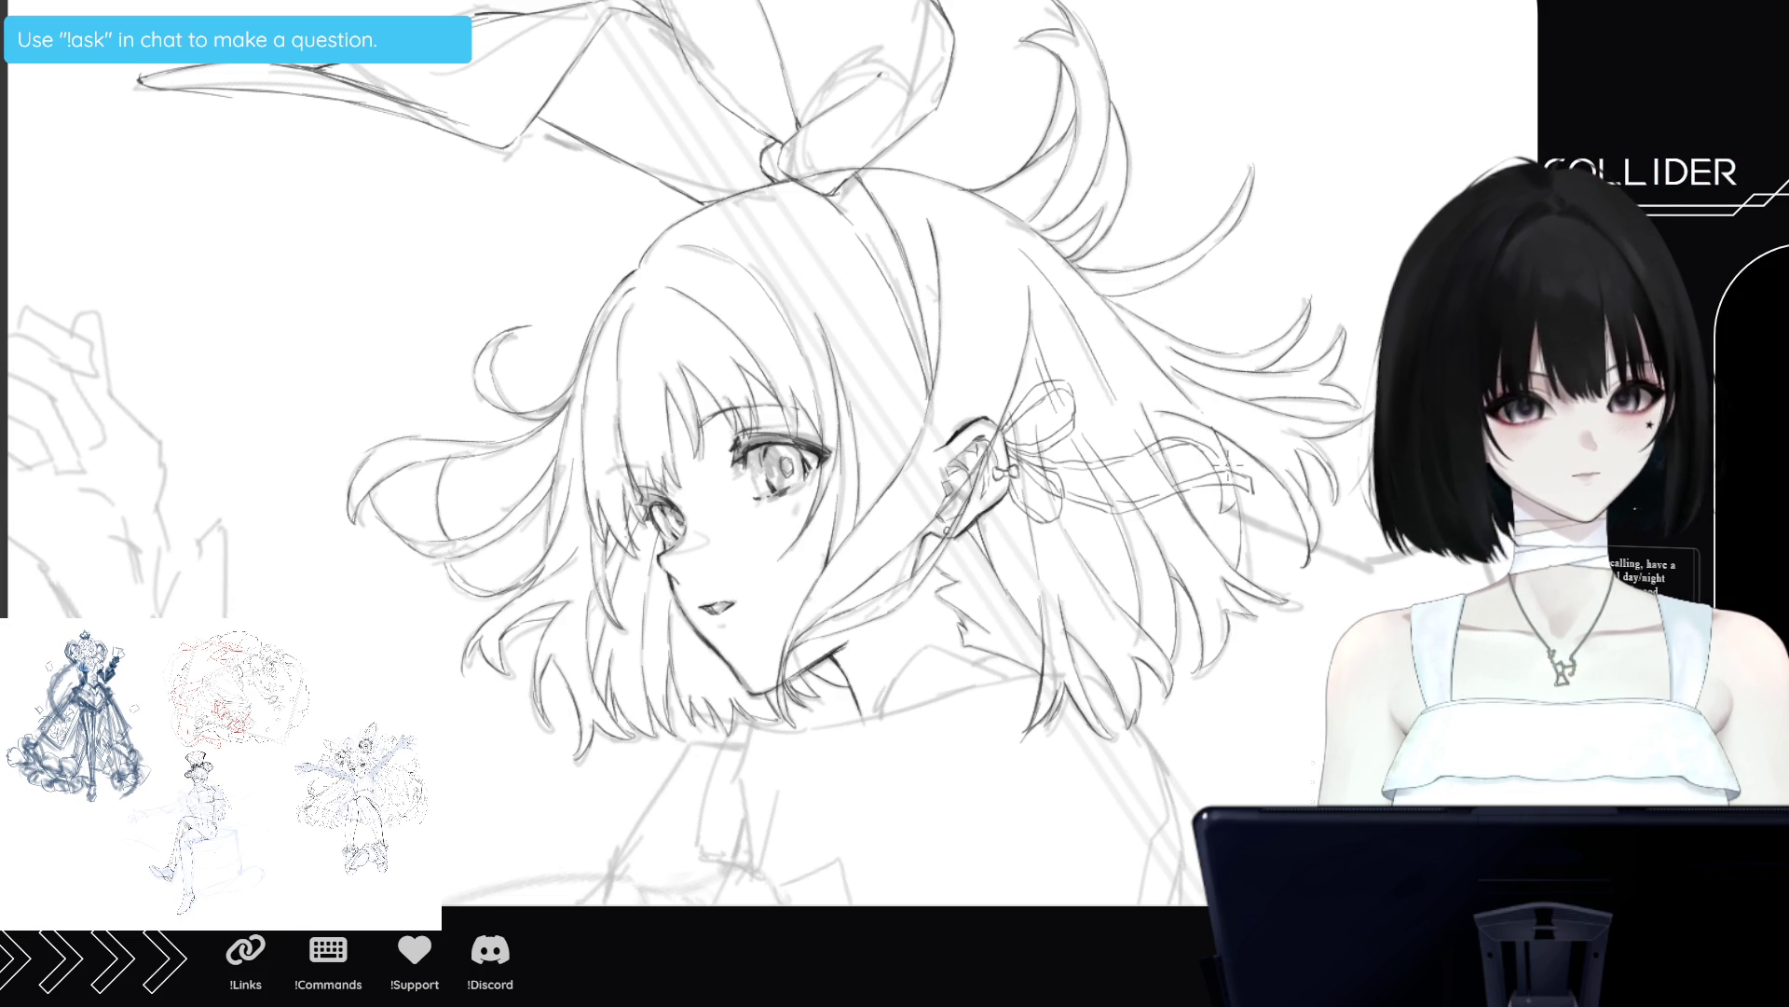
drag(1221, 487, 1221, 517)
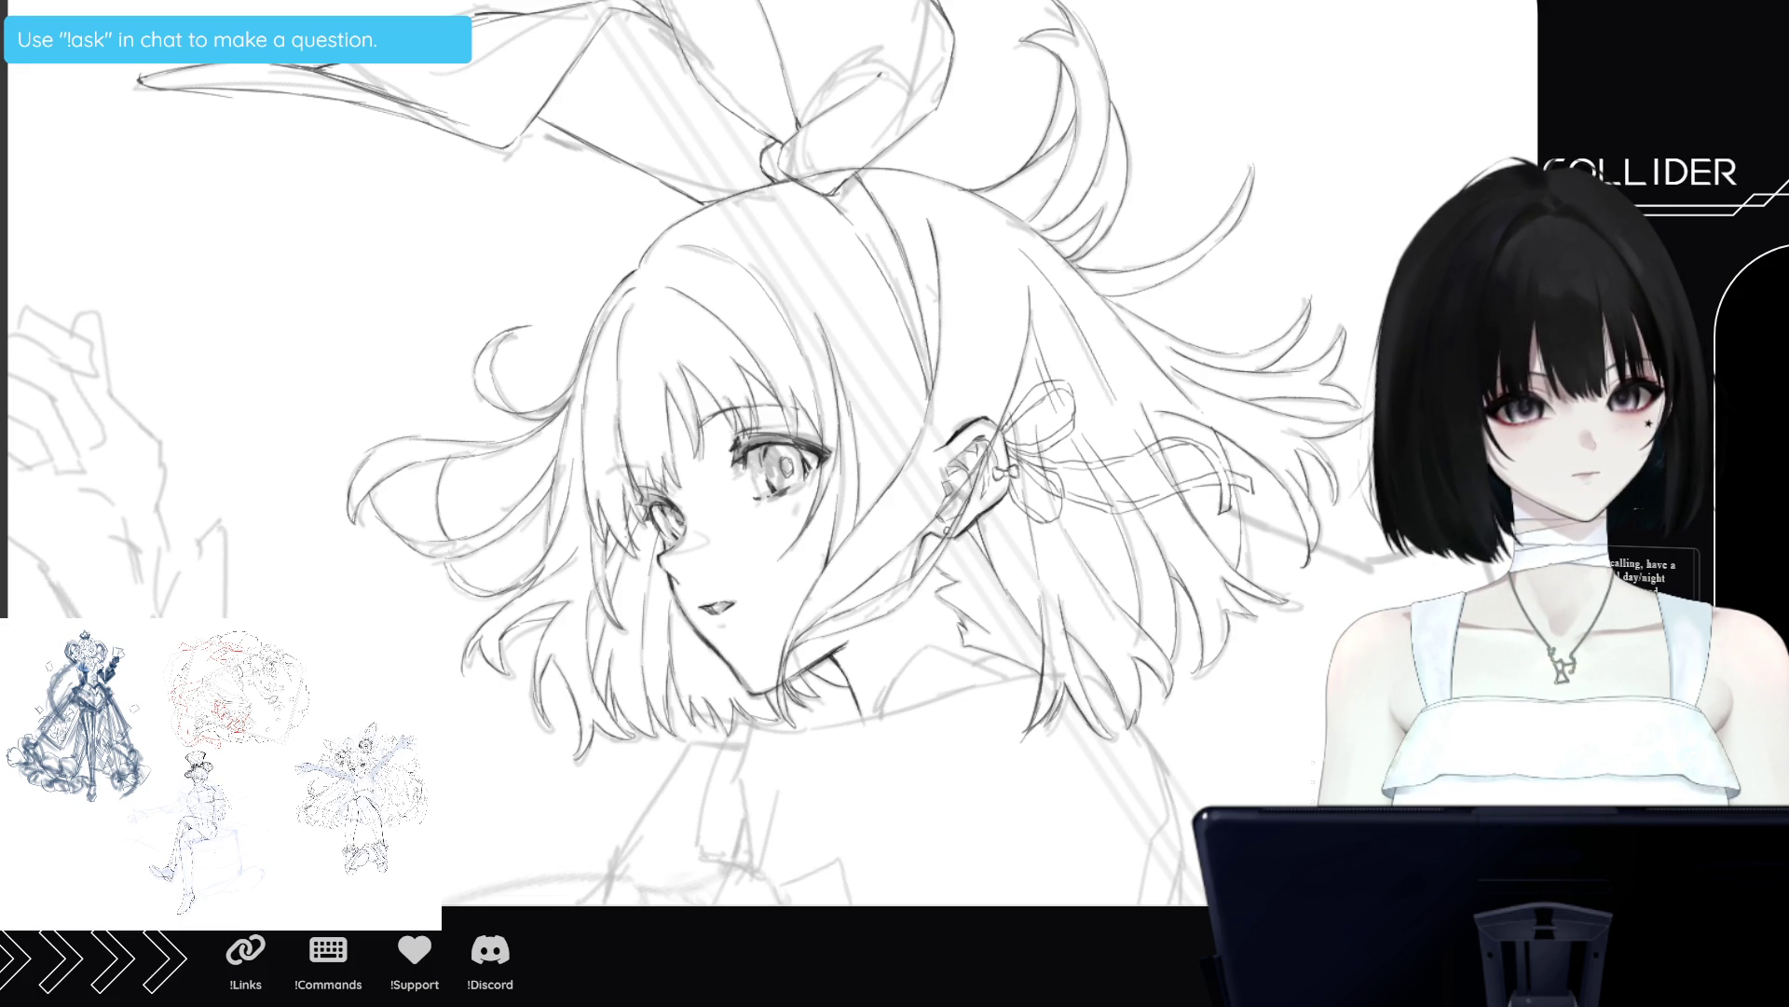
Zoom out twice, mirror the view horizontally, zoom back in and tilt it counterclockwise.
key(ctrl+minus)
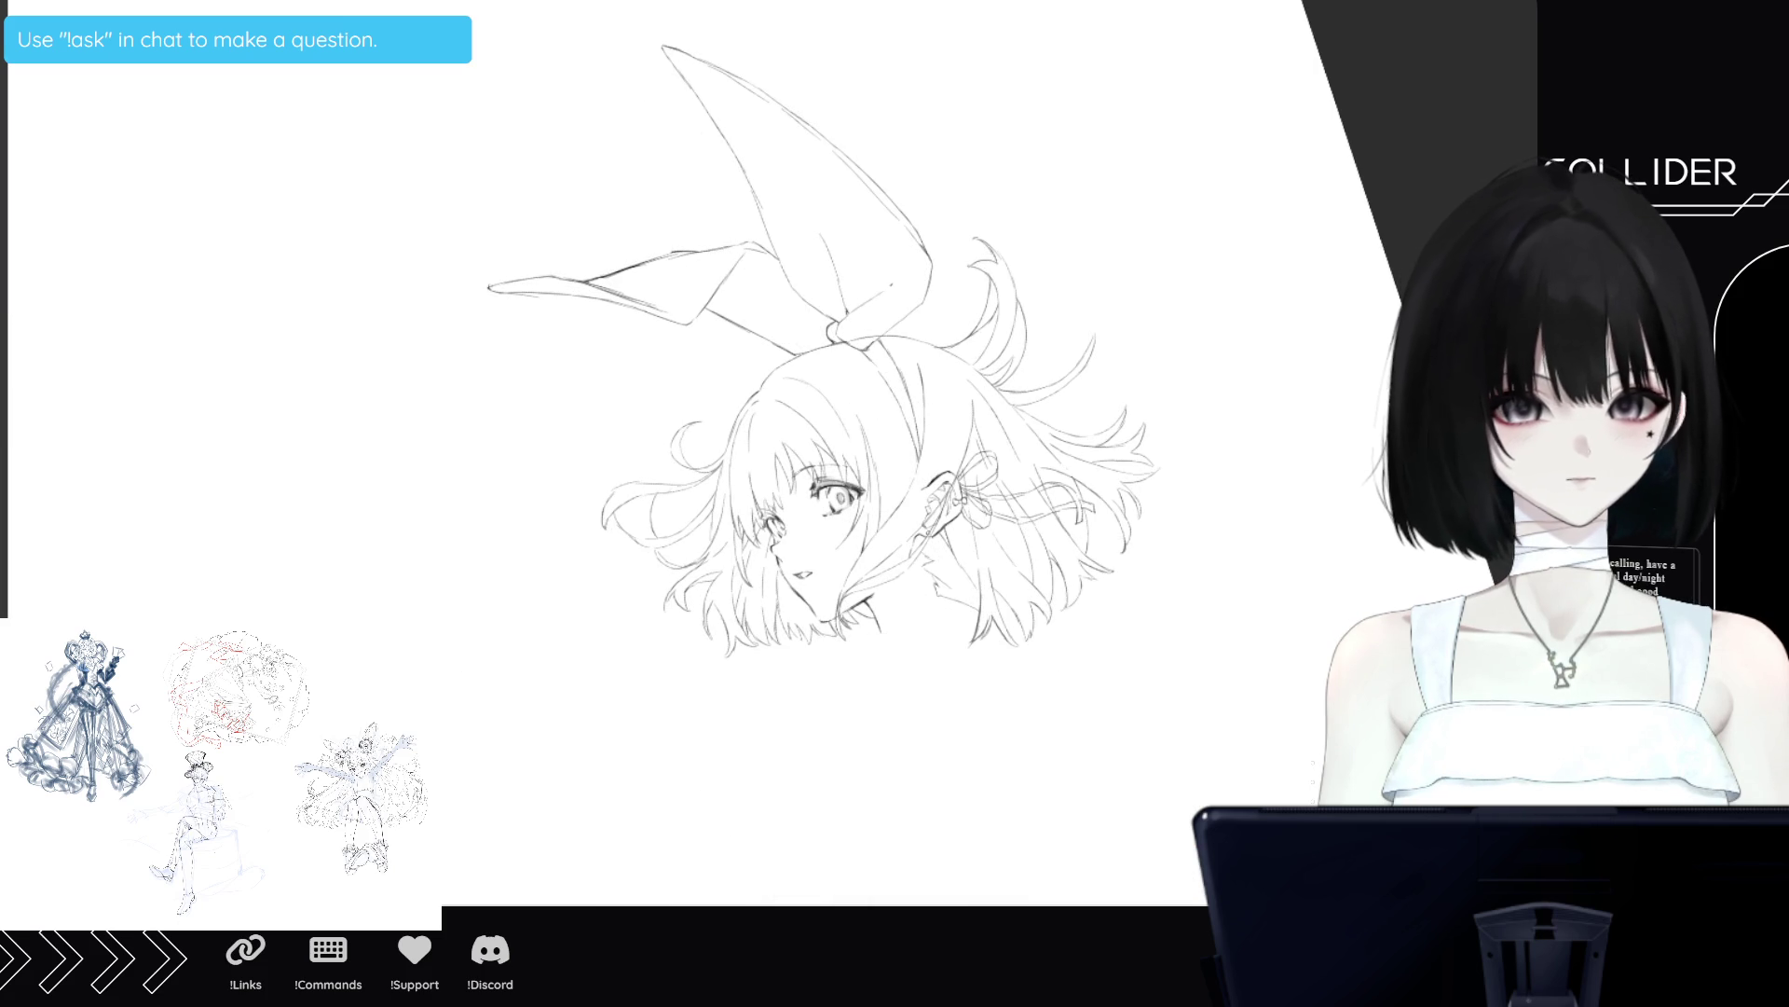
key(ctrl+minus)
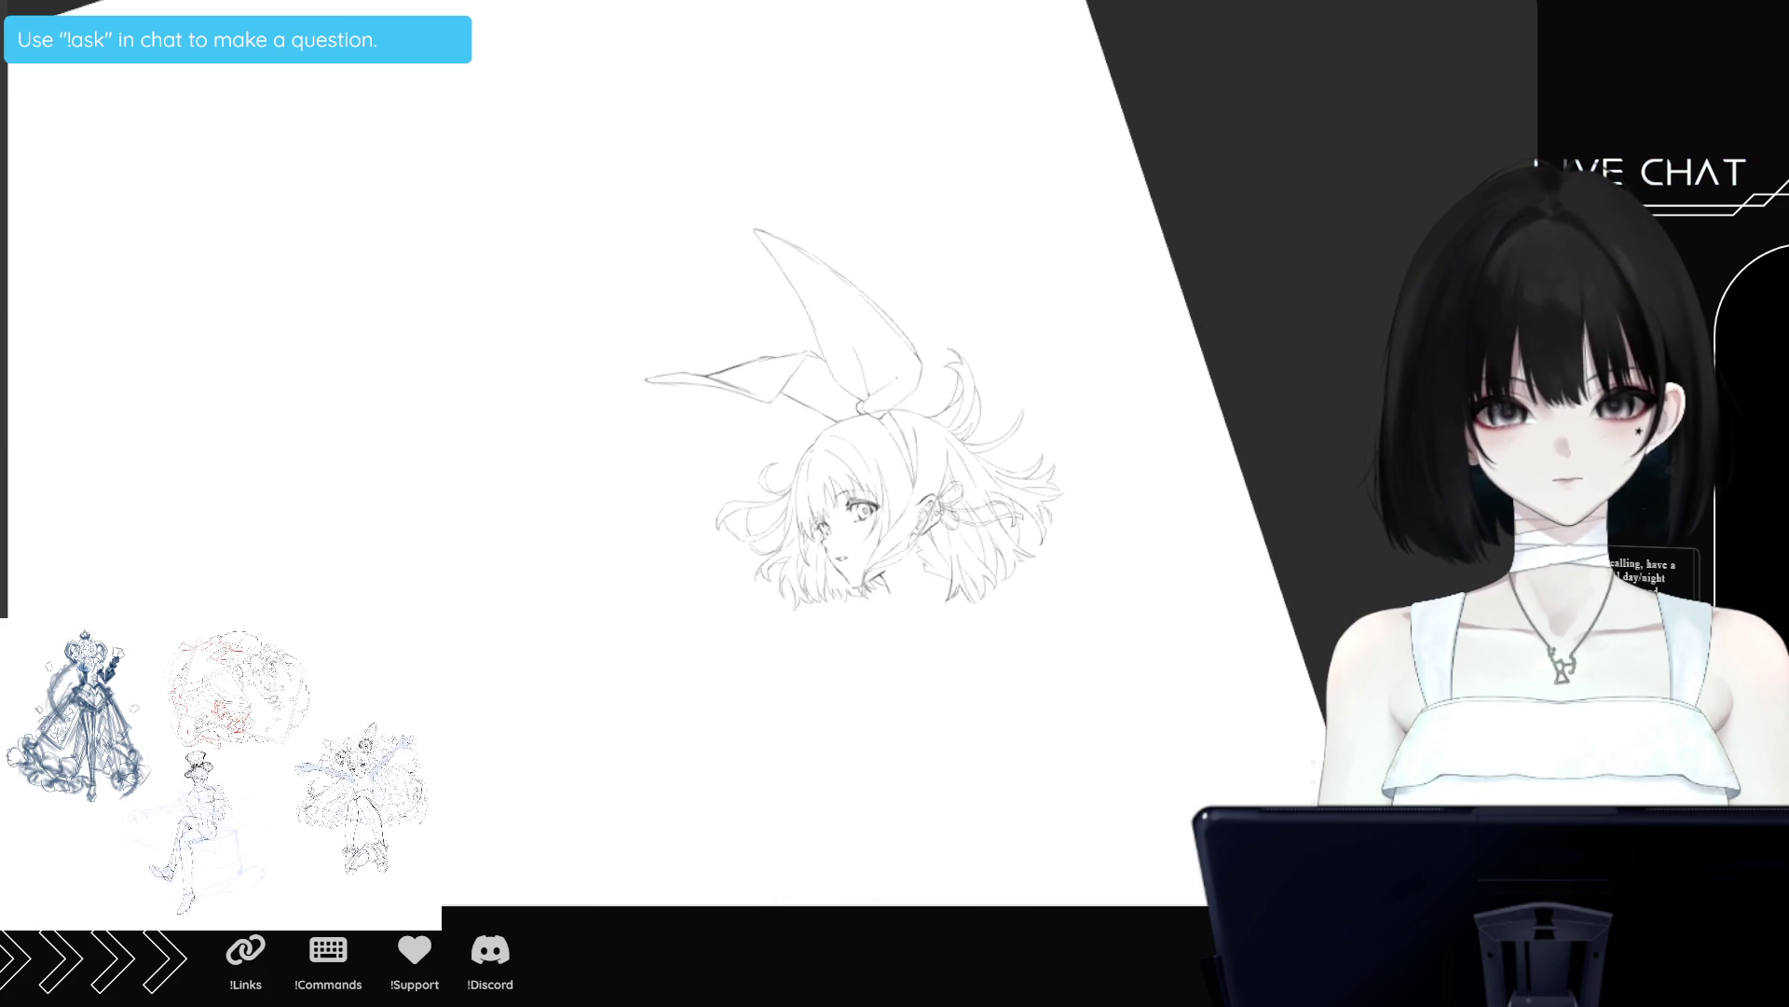
key(m)
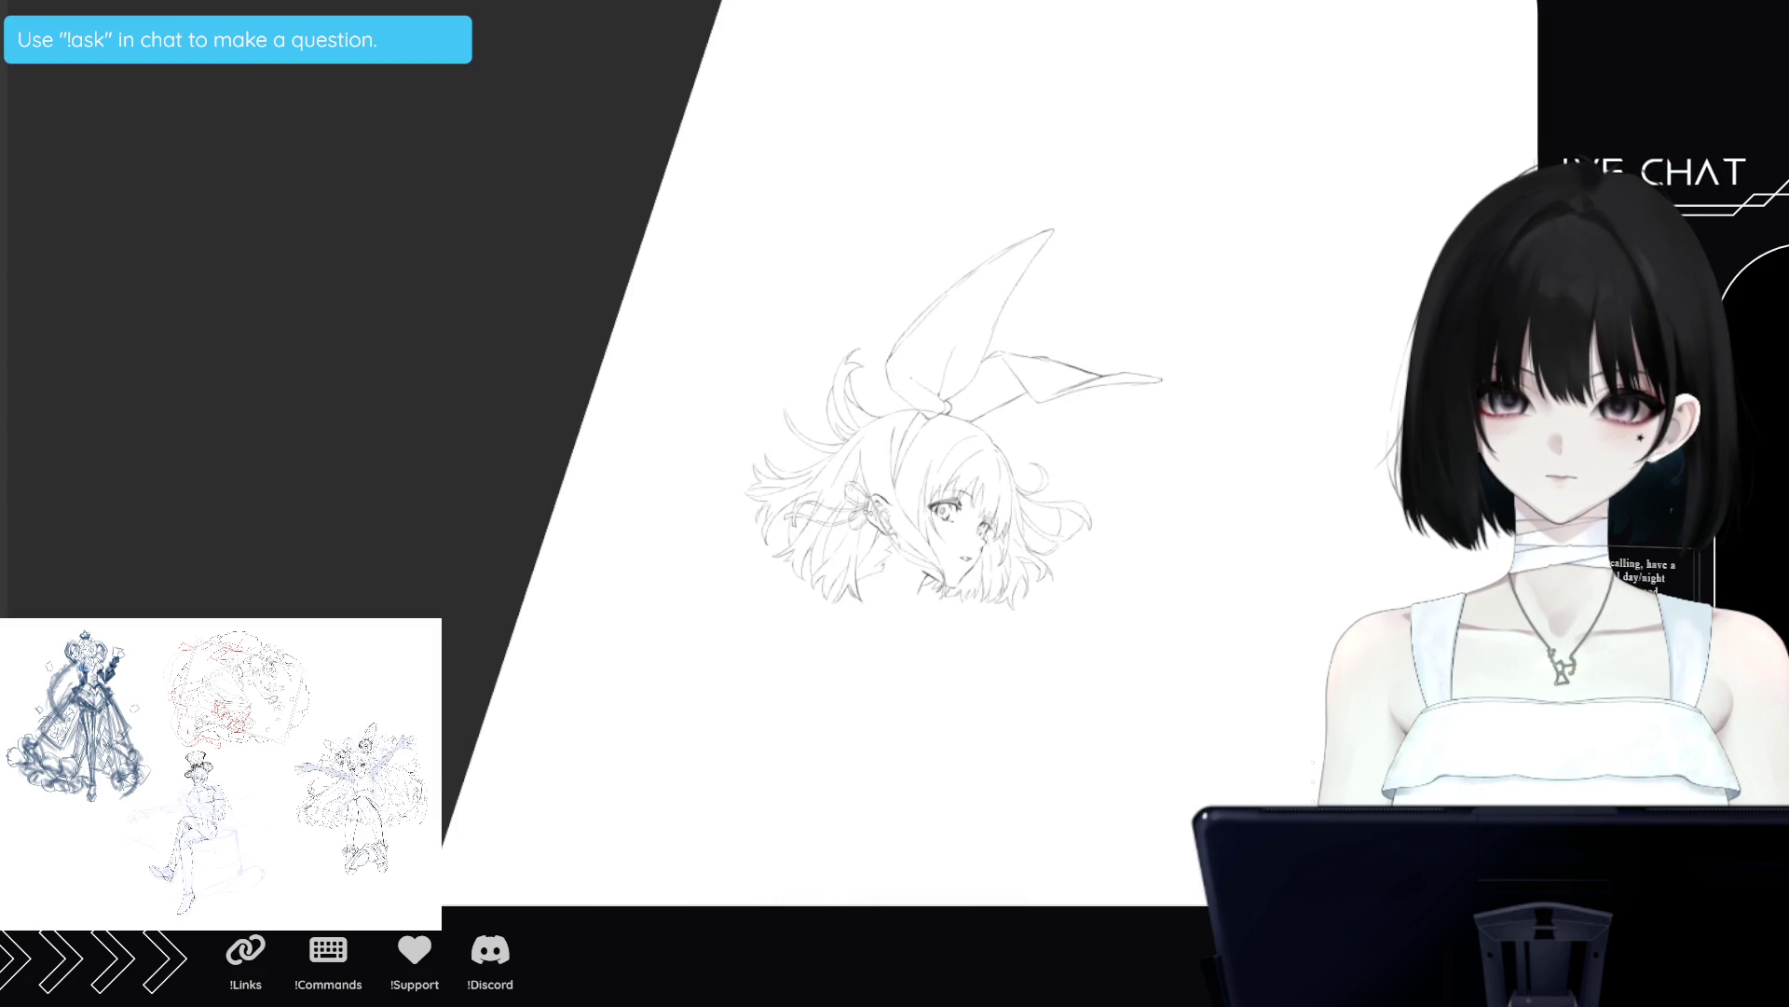
key(ctrl+plus)
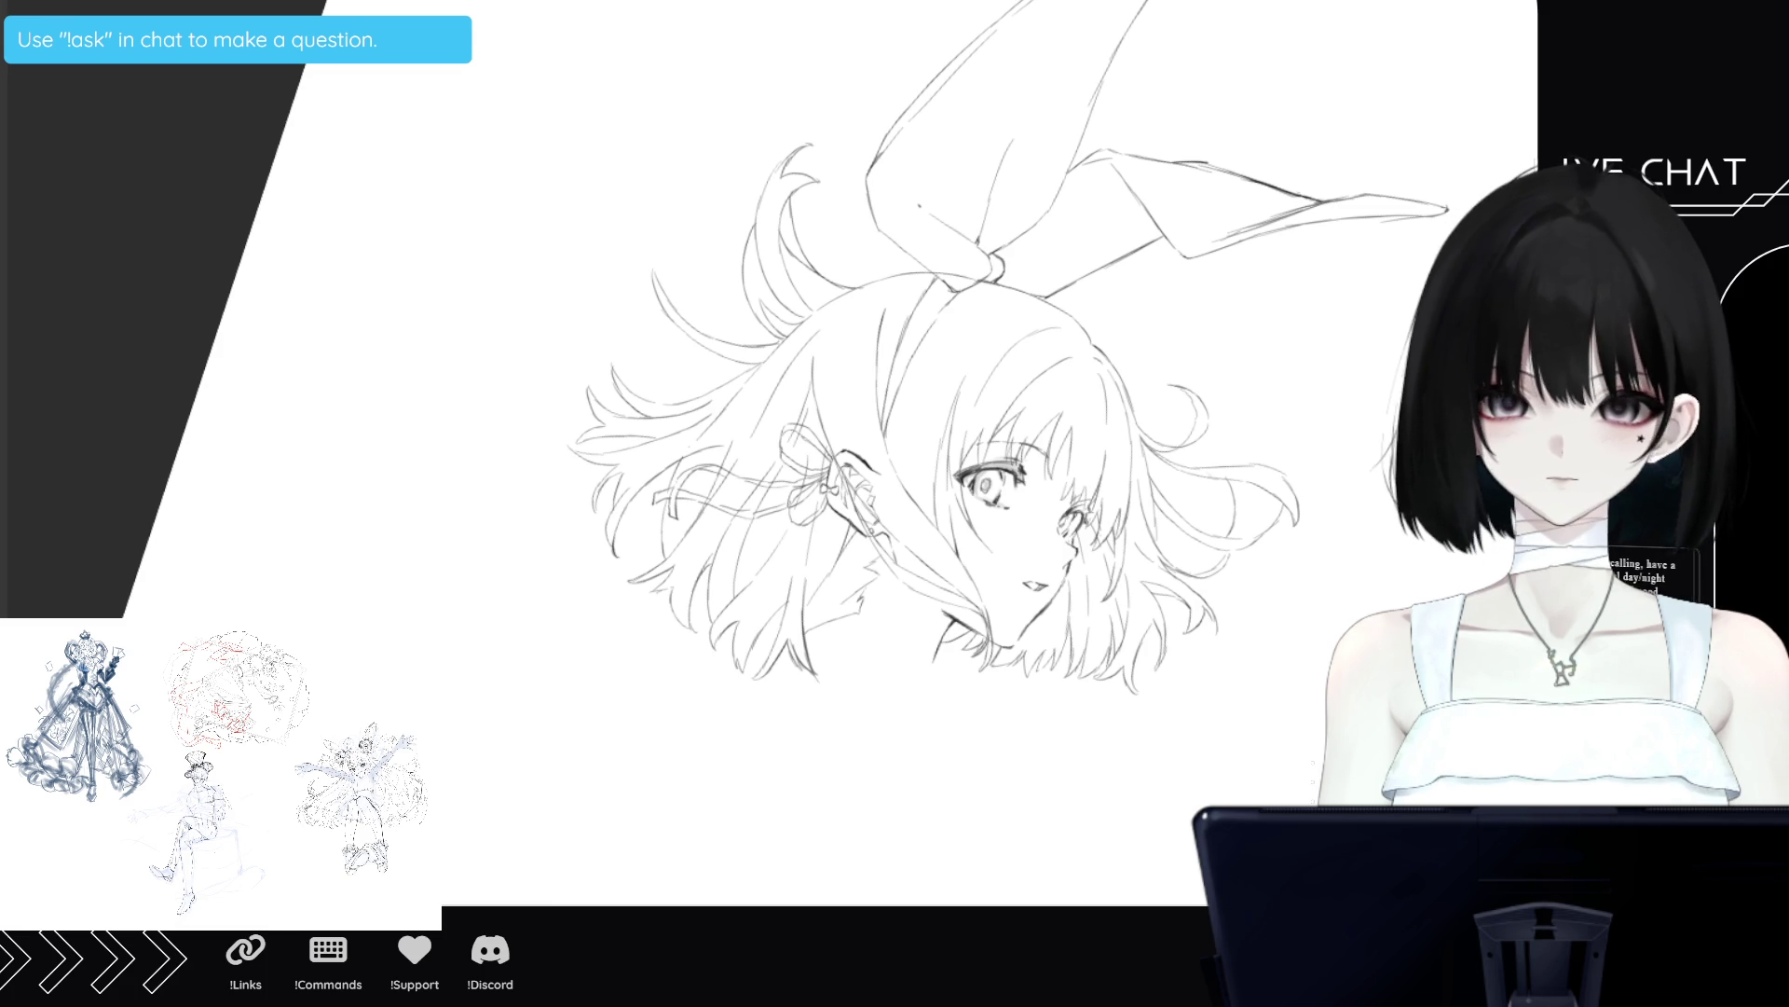
key(minus)
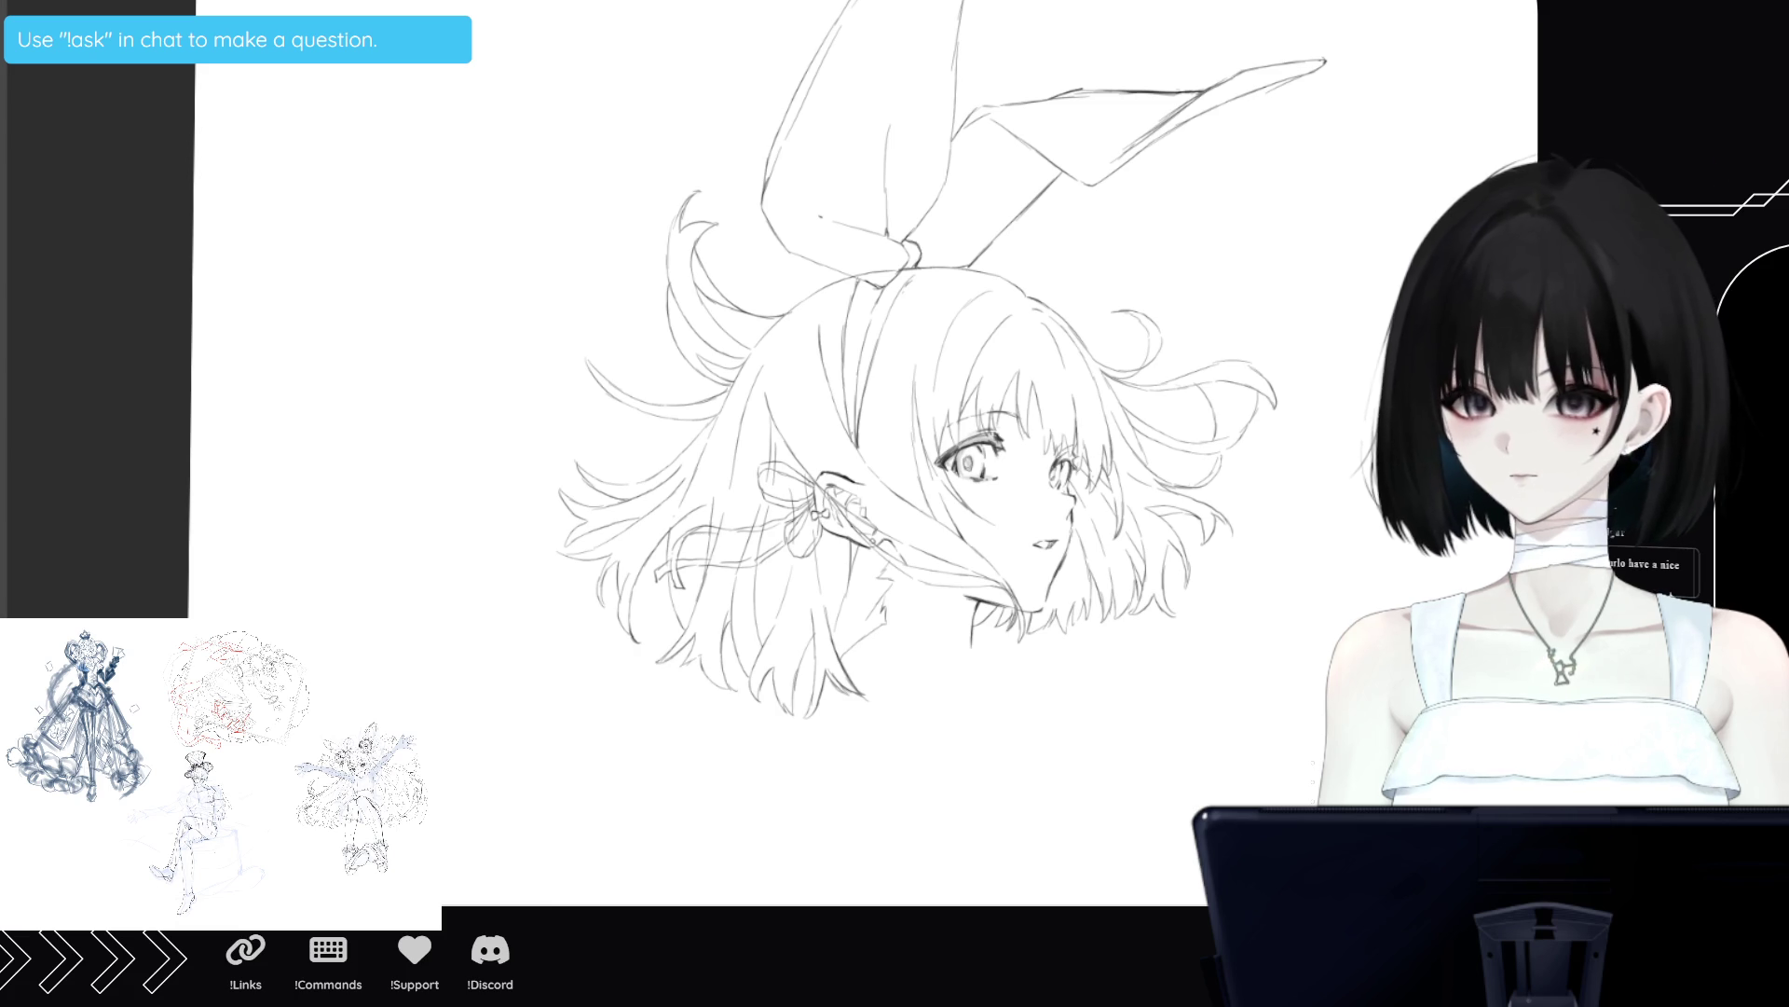
scroll(867, 448, down, 3)
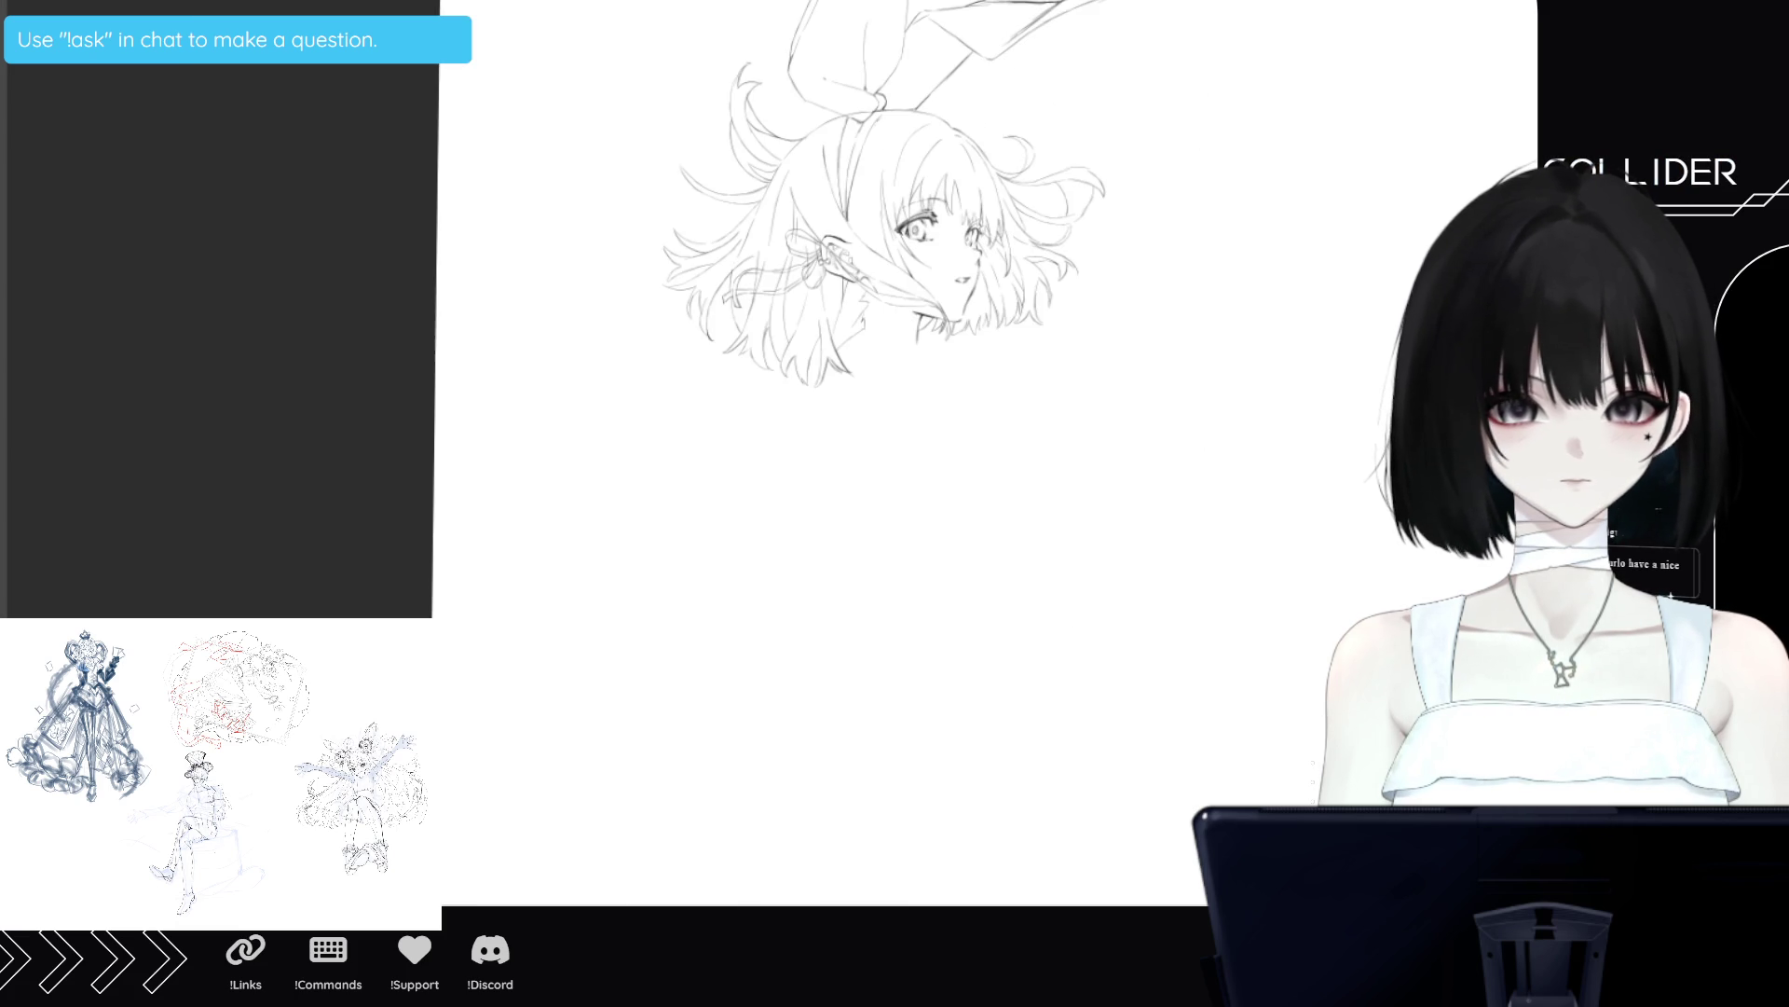
Tilt, straighten and pan the view, zooming slightly to frame the upper body and outstretched arm.
scroll(396, 578, down, 3)
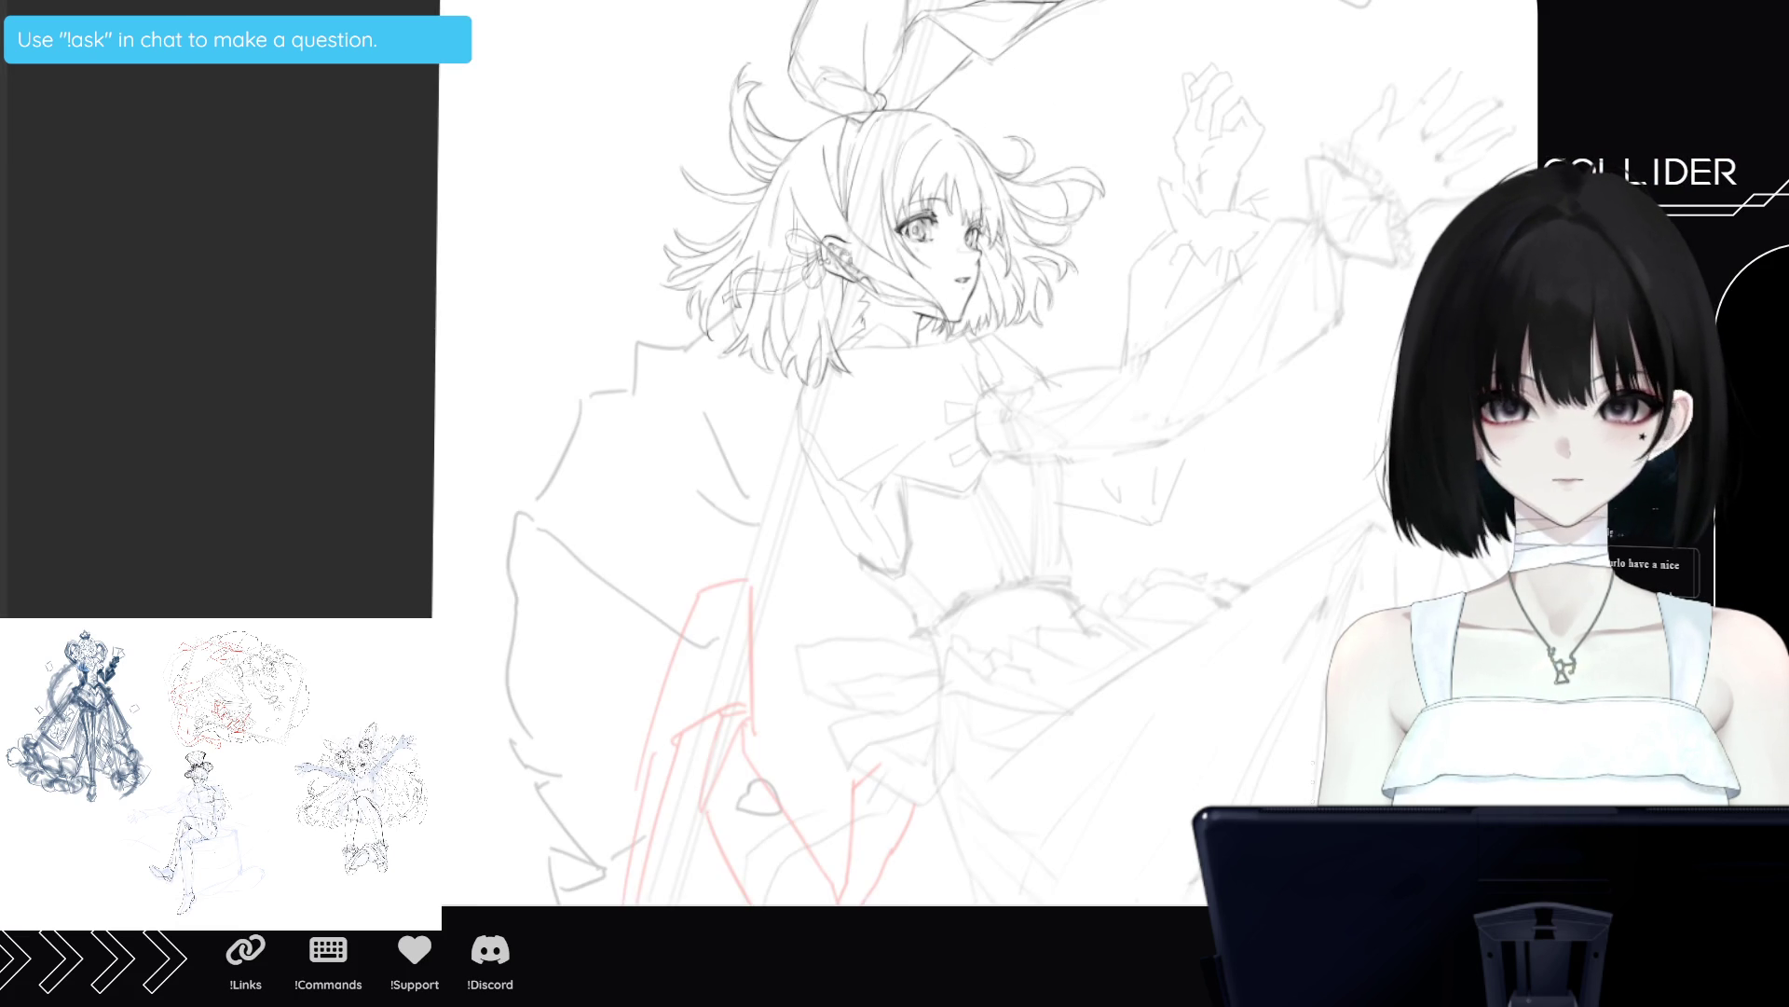
scroll(873, 267, up, 3)
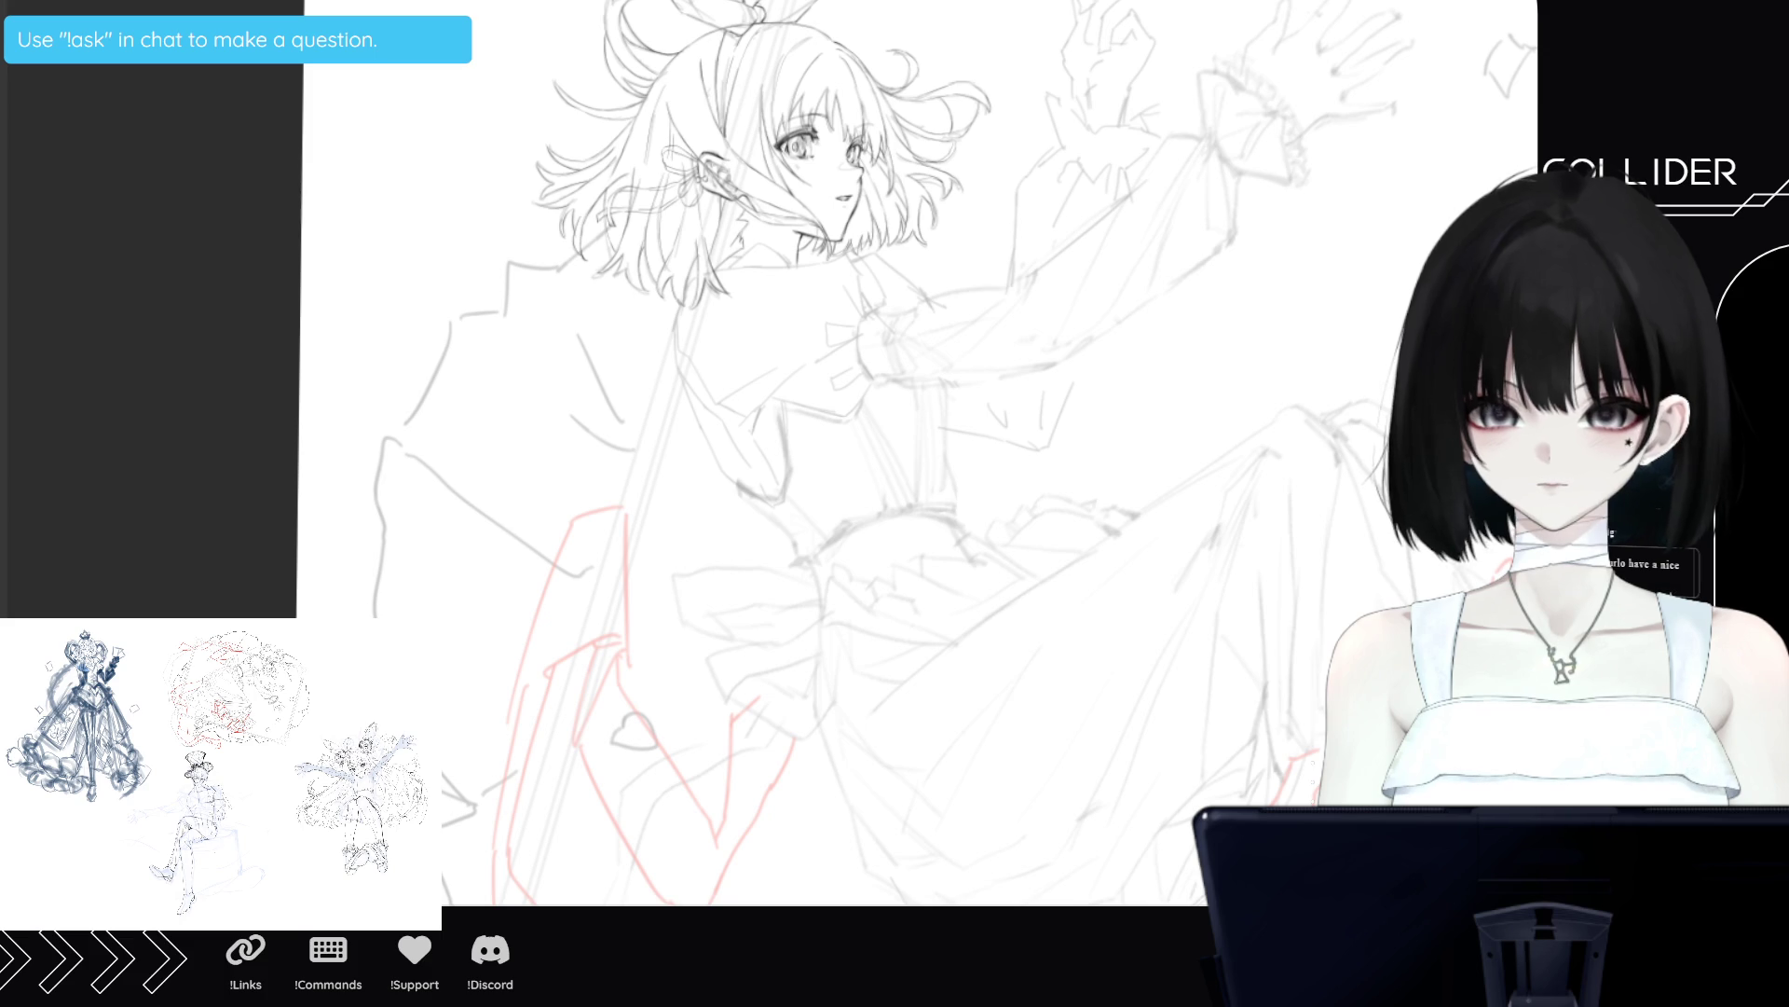
mouse_move(643, 522)
mouse_down()
mouse_move(685, 645)
mouse_move(722, 191)
mouse_up()
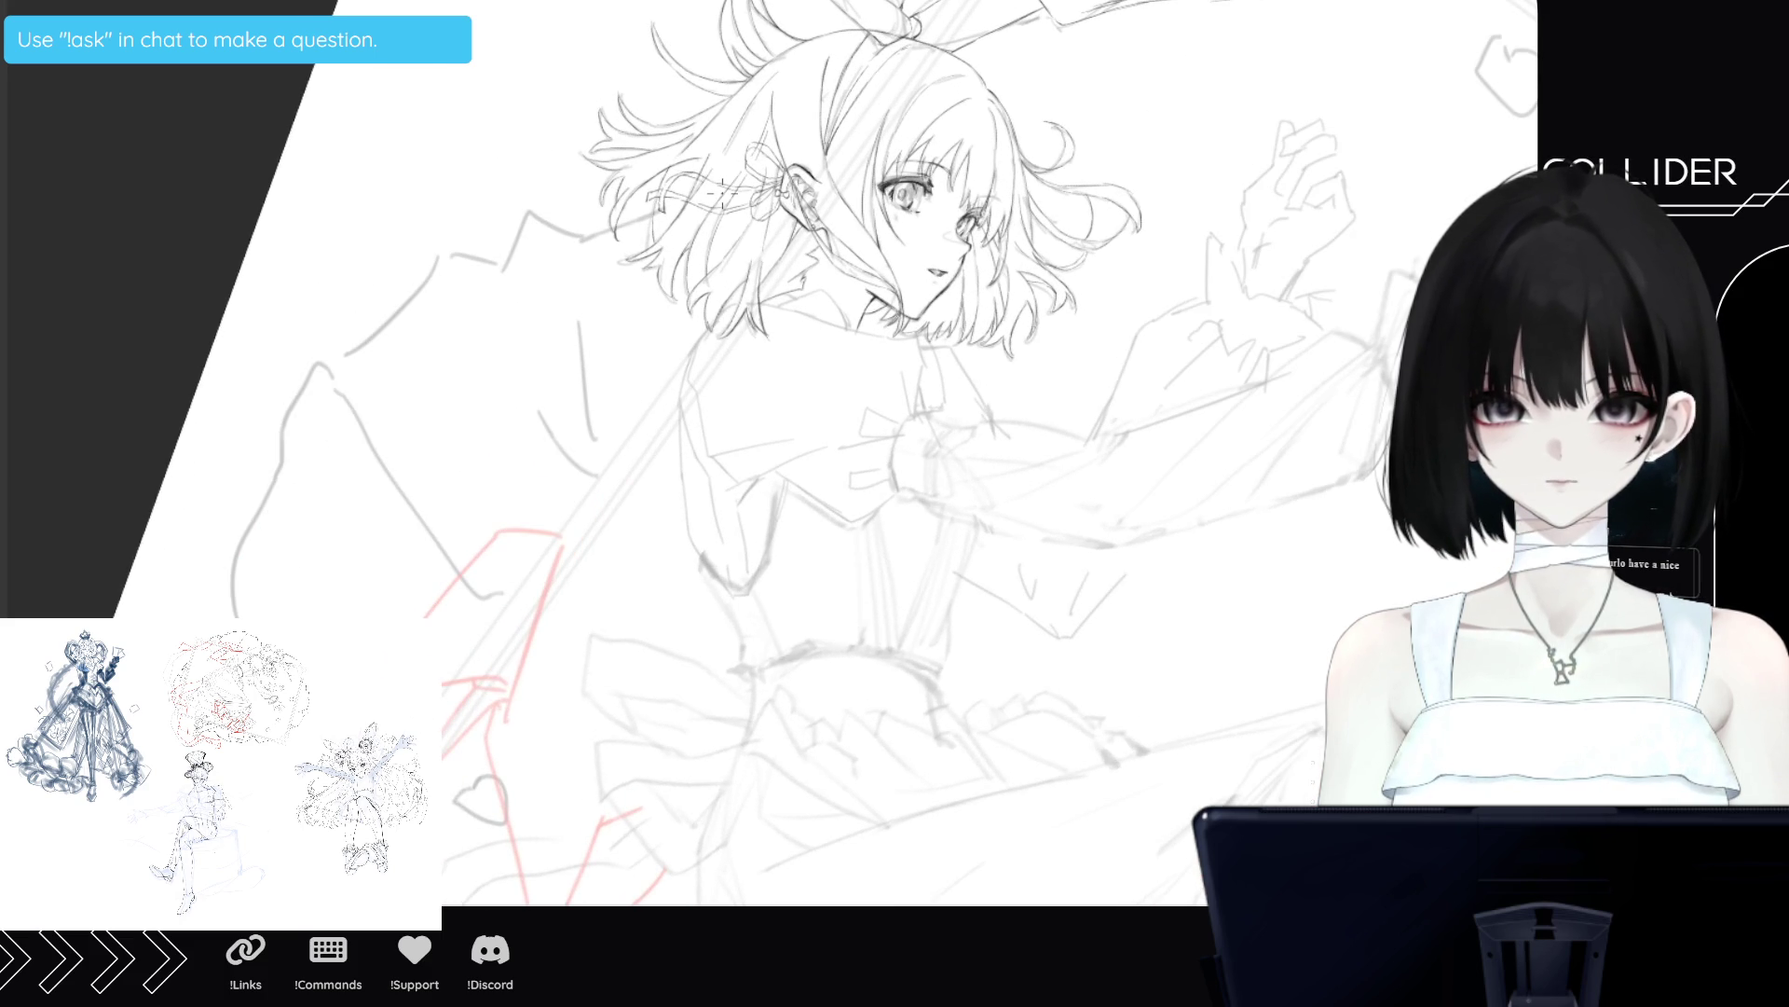
drag(457, 711, 401, 540)
drag(922, 429, 1131, 315)
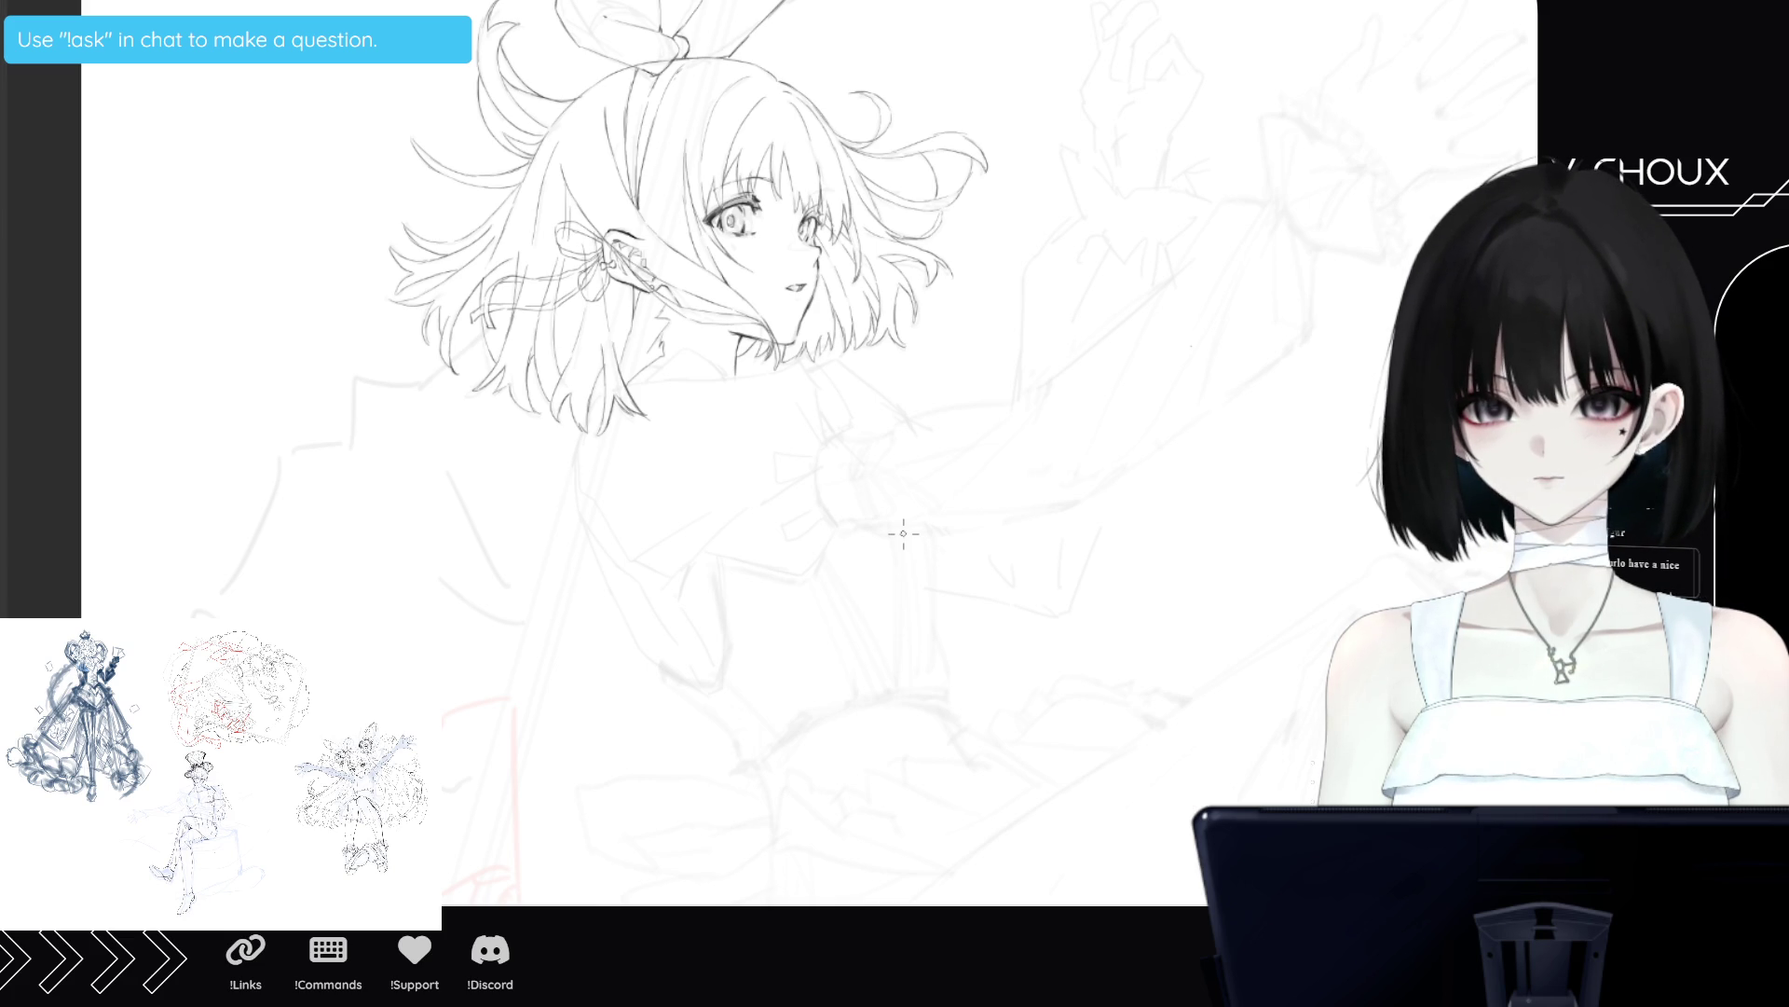
Rough in red collar strokes below the chin with an angled left fold, and transform them with Ctrl+T.
mouse_move(669, 426)
mouse_down()
mouse_move(705, 420)
mouse_move(565, 438)
mouse_move(503, 478)
mouse_up()
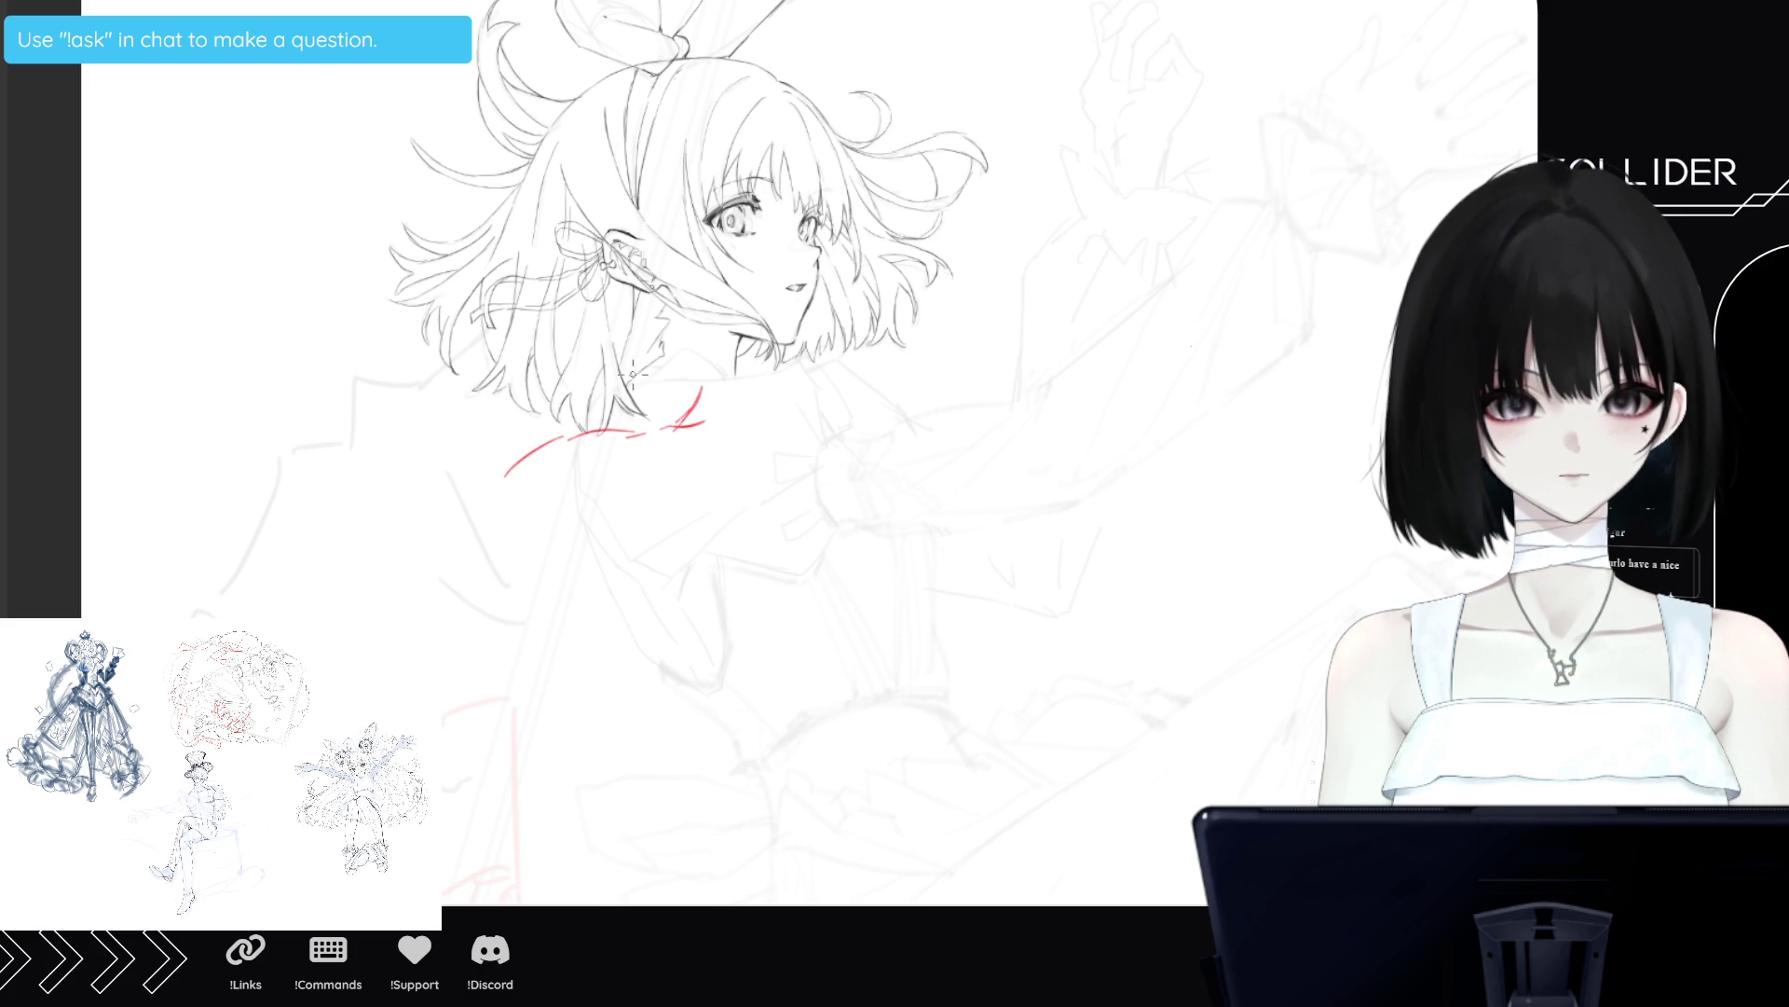
drag(714, 393, 701, 401)
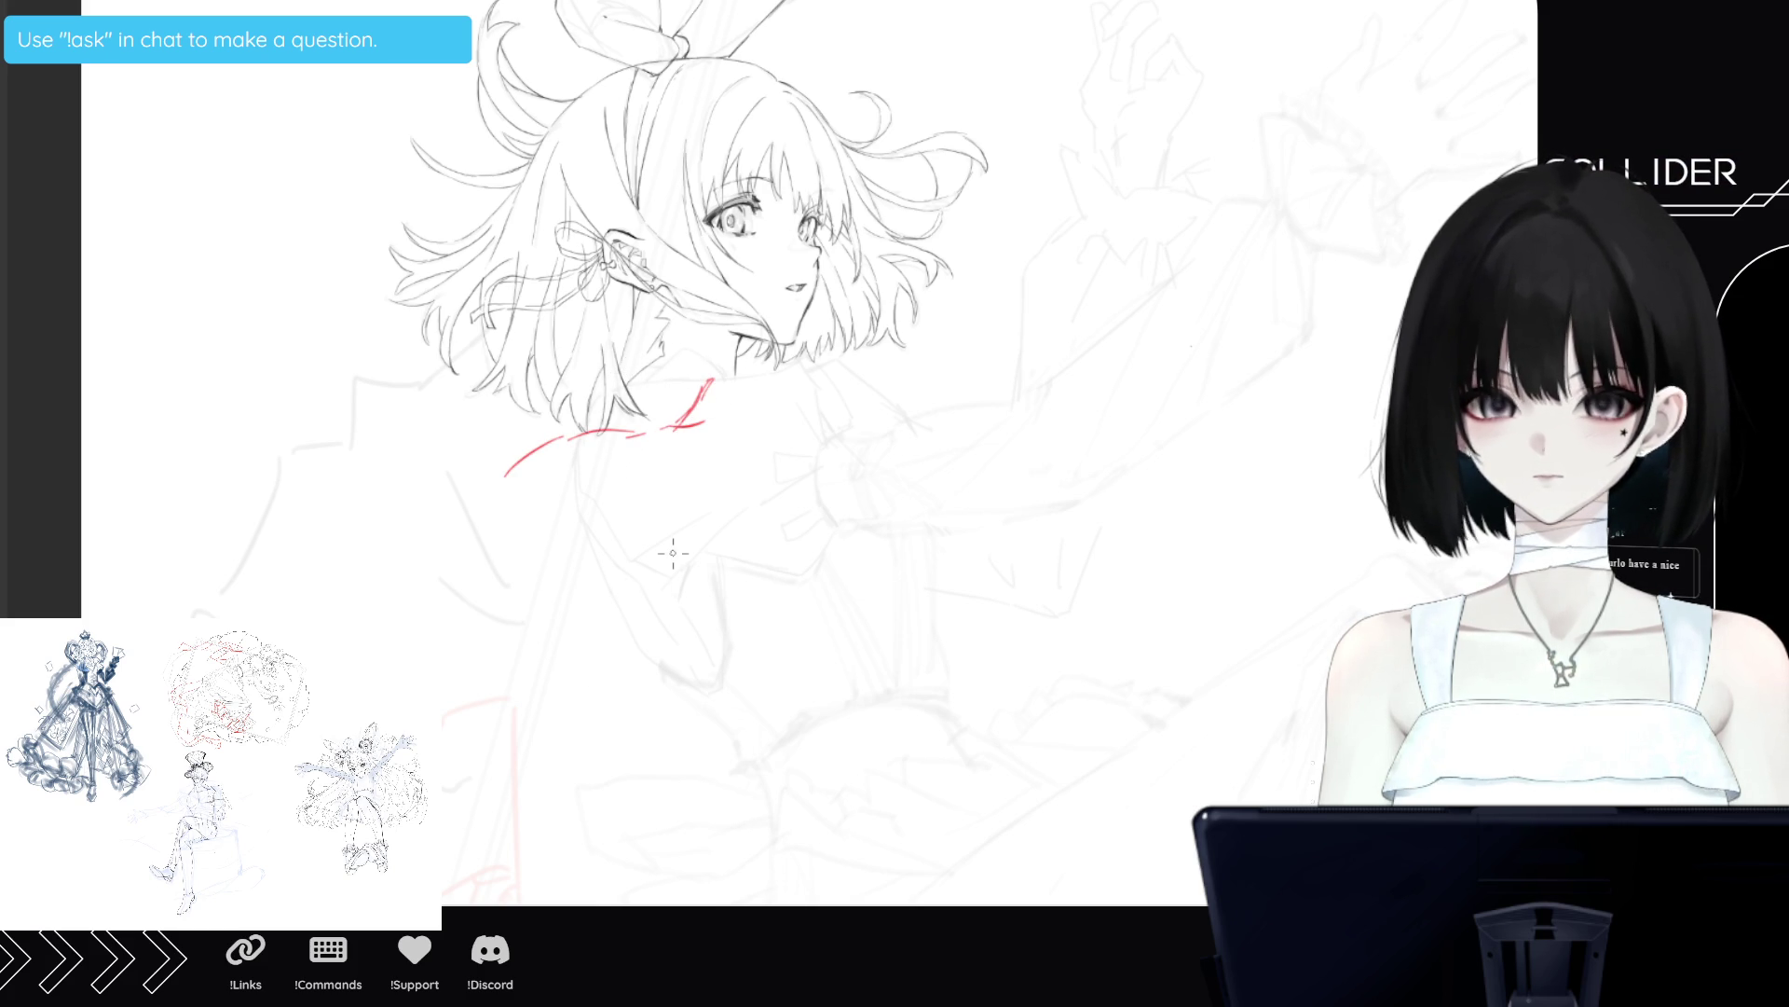
mouse_move(518, 464)
mouse_down()
mouse_move(503, 474)
mouse_move(643, 417)
mouse_move(596, 377)
mouse_move(569, 438)
mouse_up()
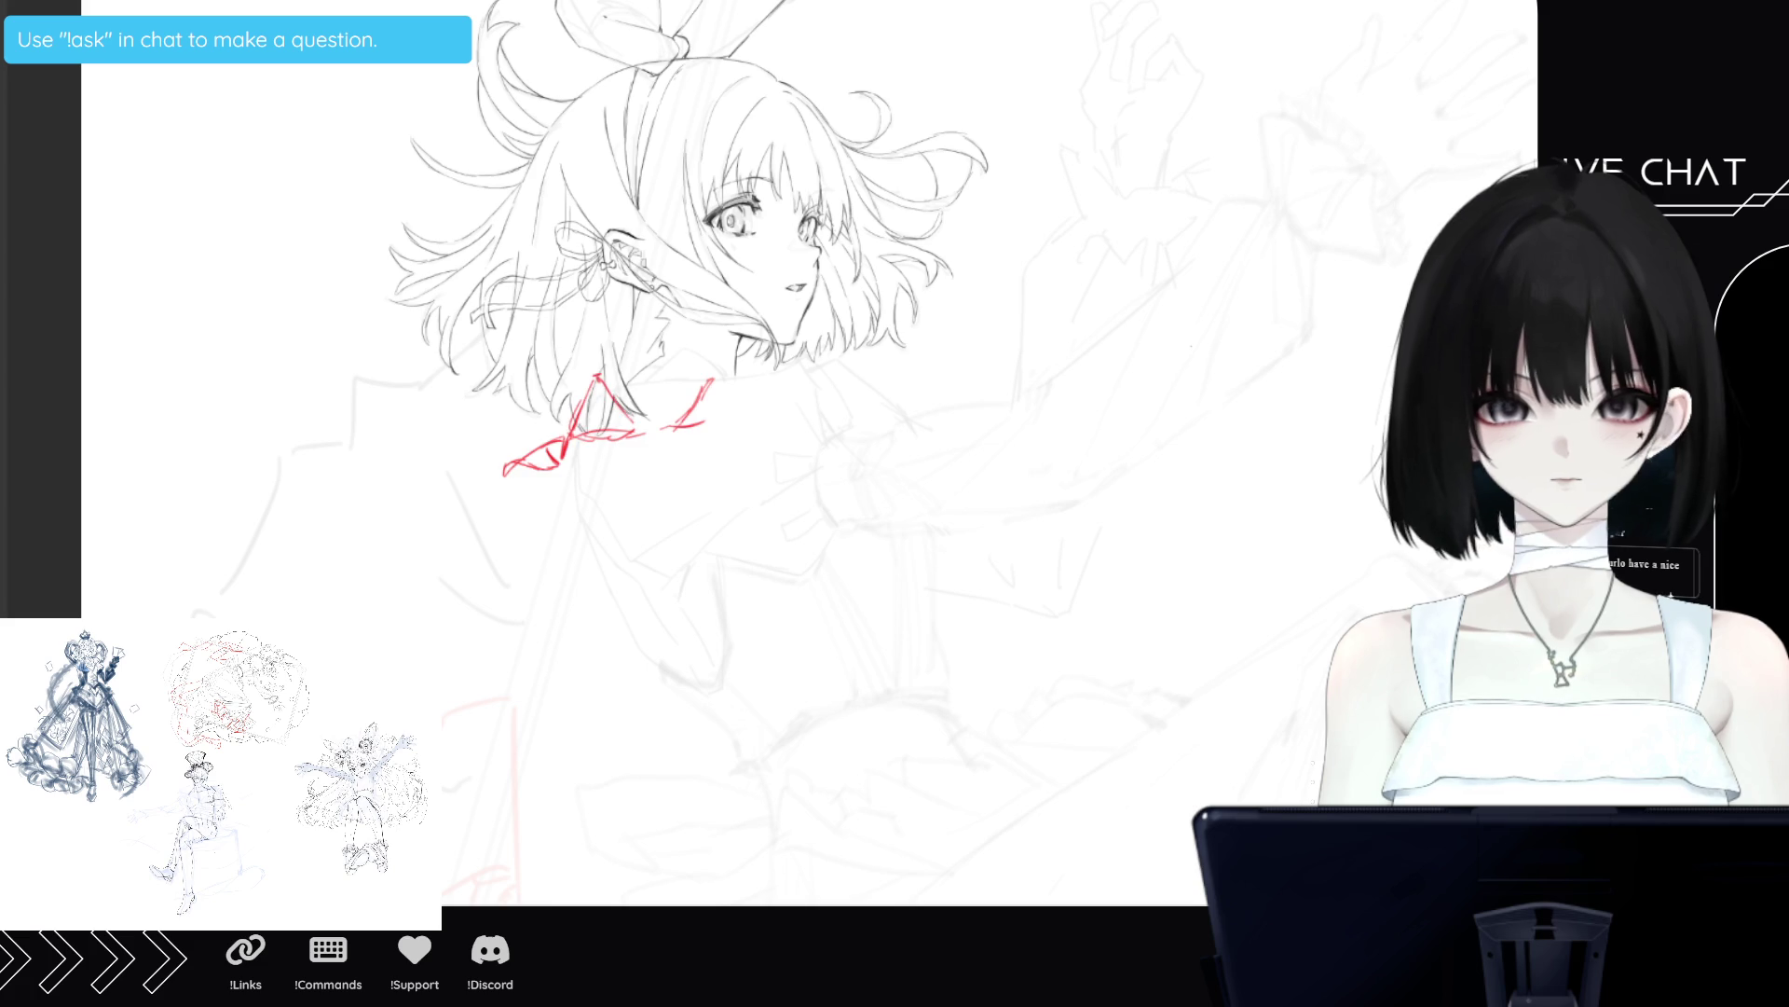
key(ctrl+t)
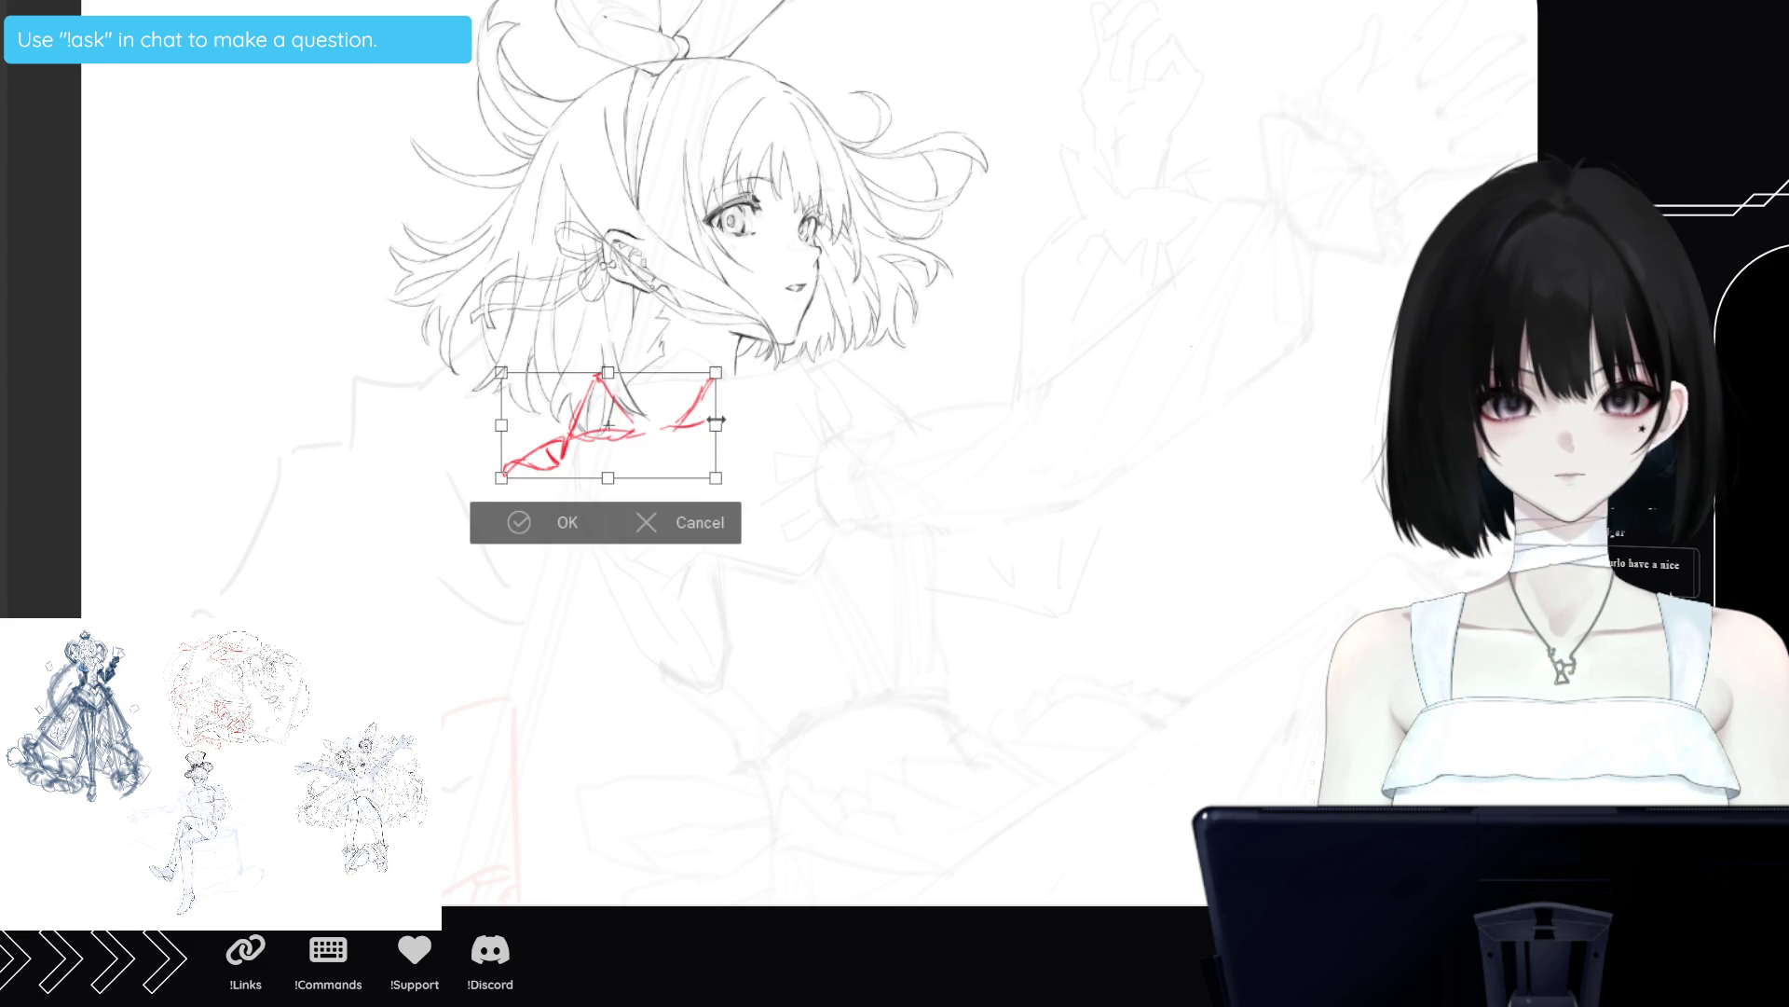
Nudge the red collar sketch down-right, add more folds, then erase it and rotate the view 90° clockwise.
drag(703, 411, 706, 427)
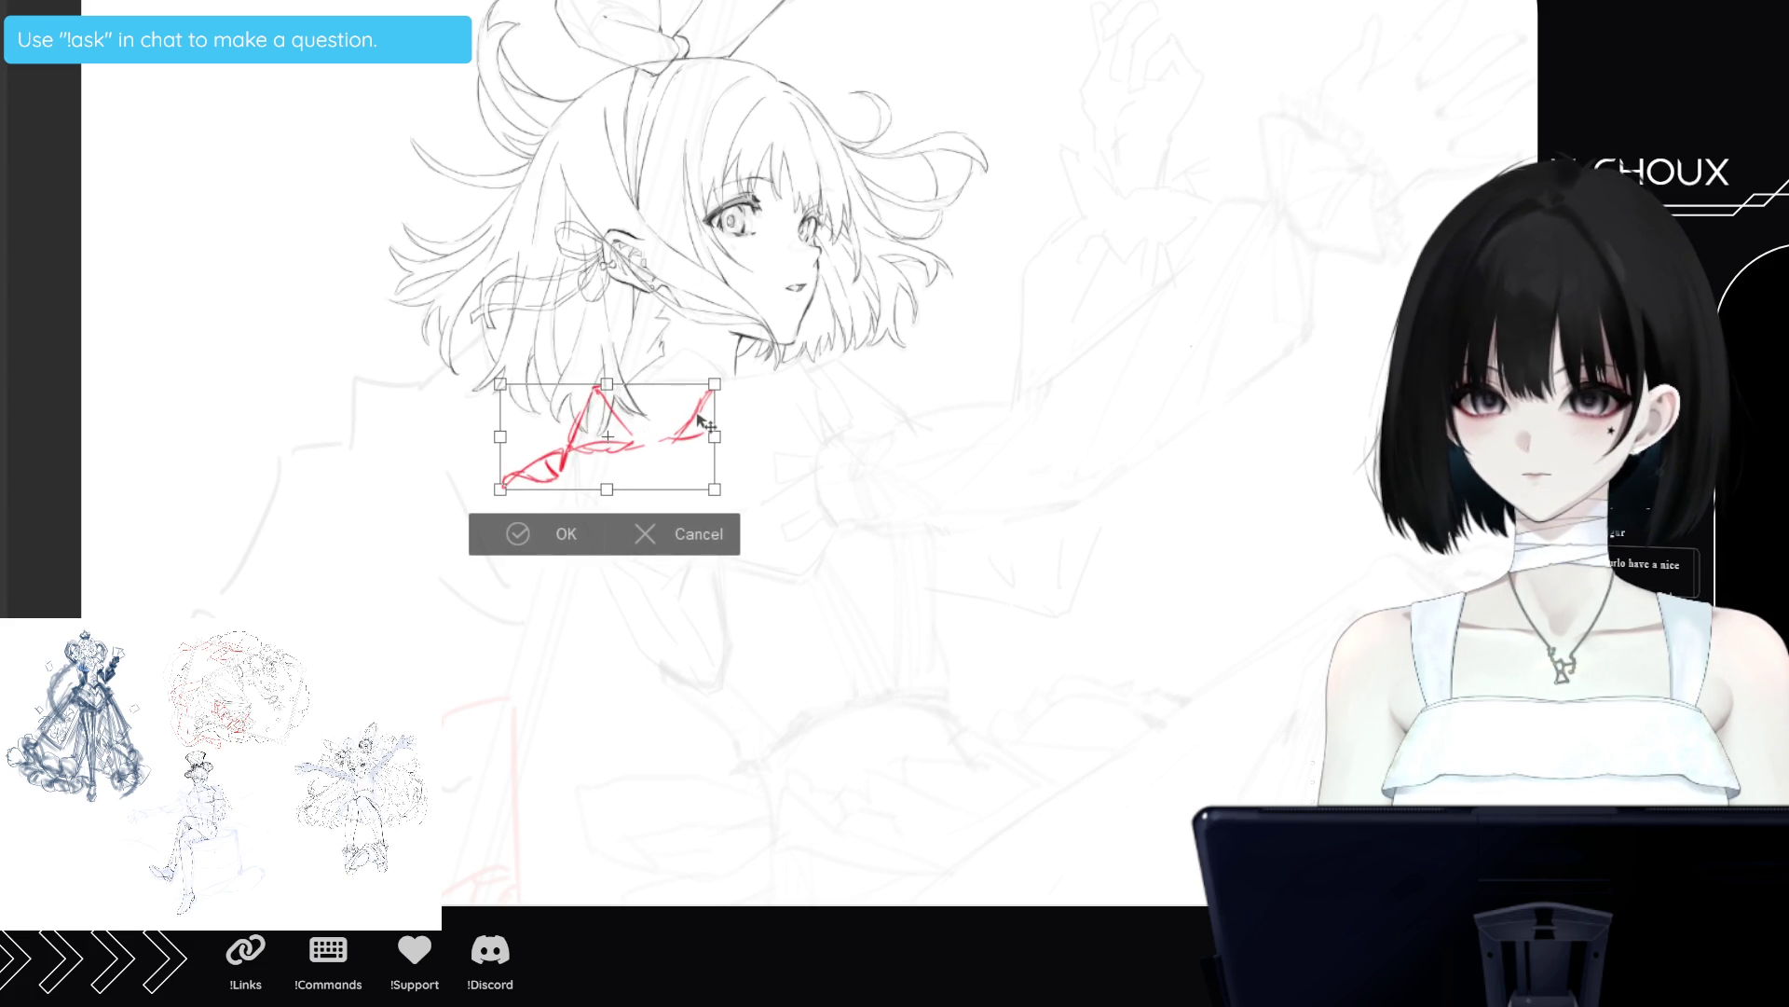
click(562, 531)
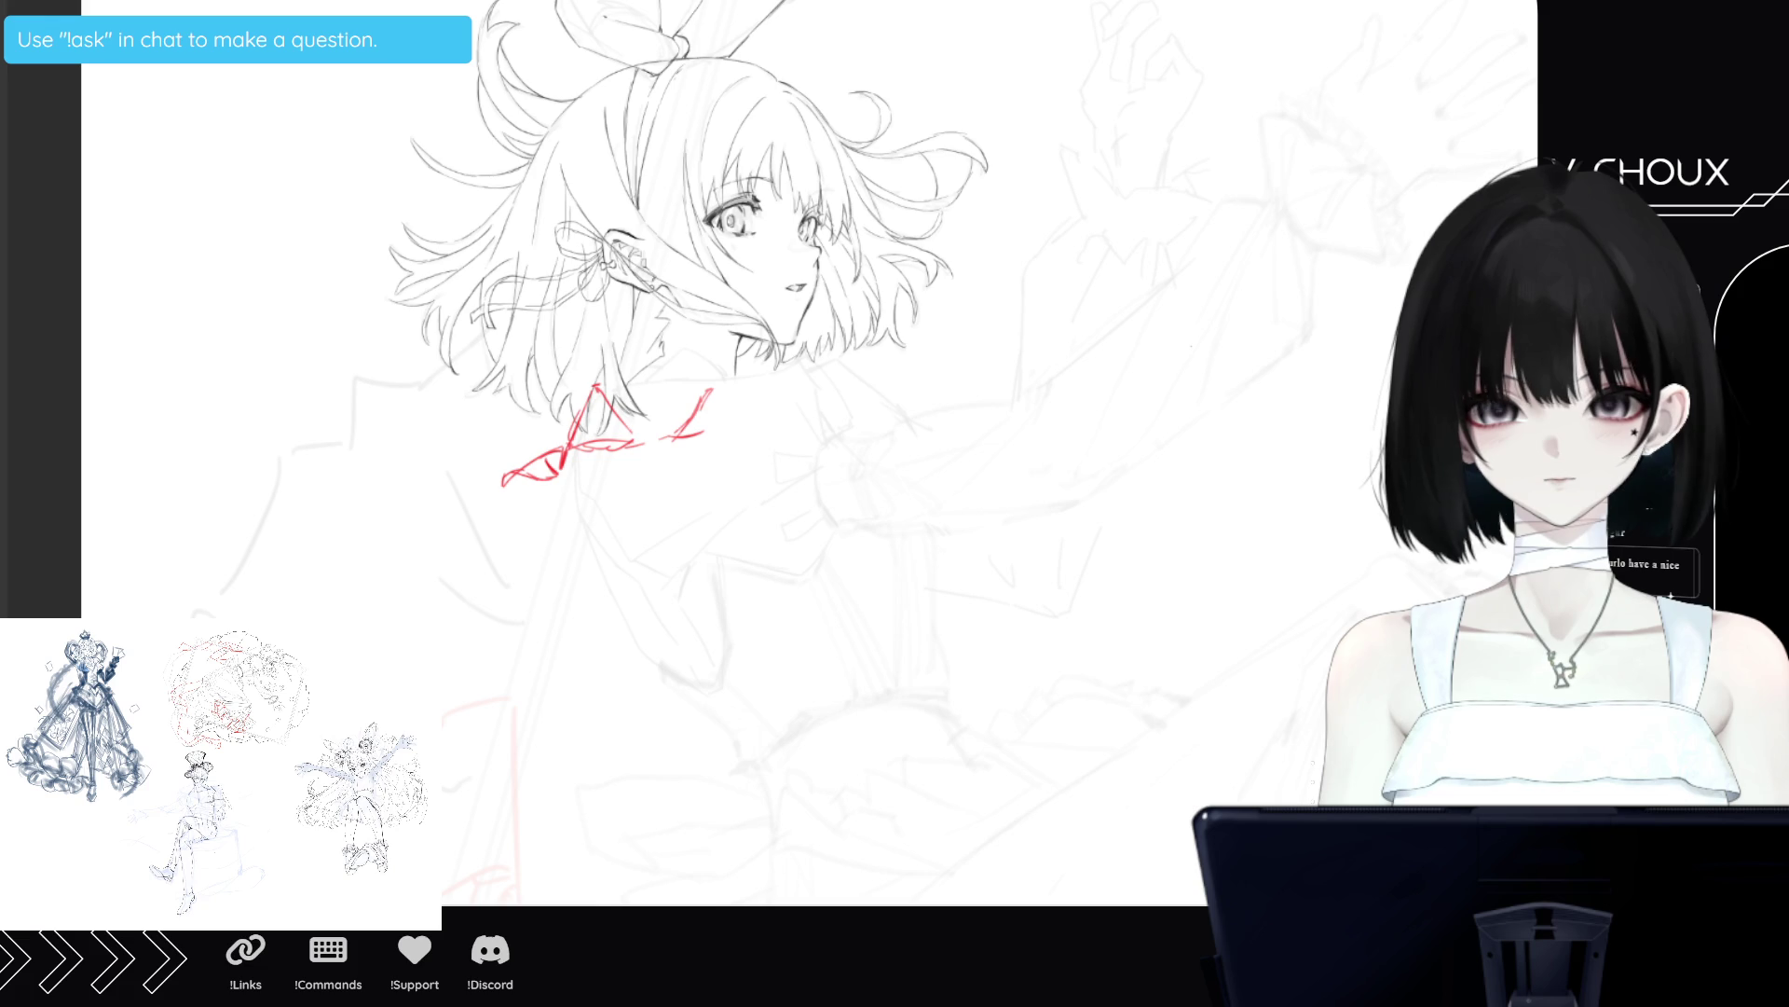
mouse_move(585, 396)
mouse_down()
mouse_move(512, 472)
mouse_move(514, 504)
mouse_move(550, 522)
mouse_up()
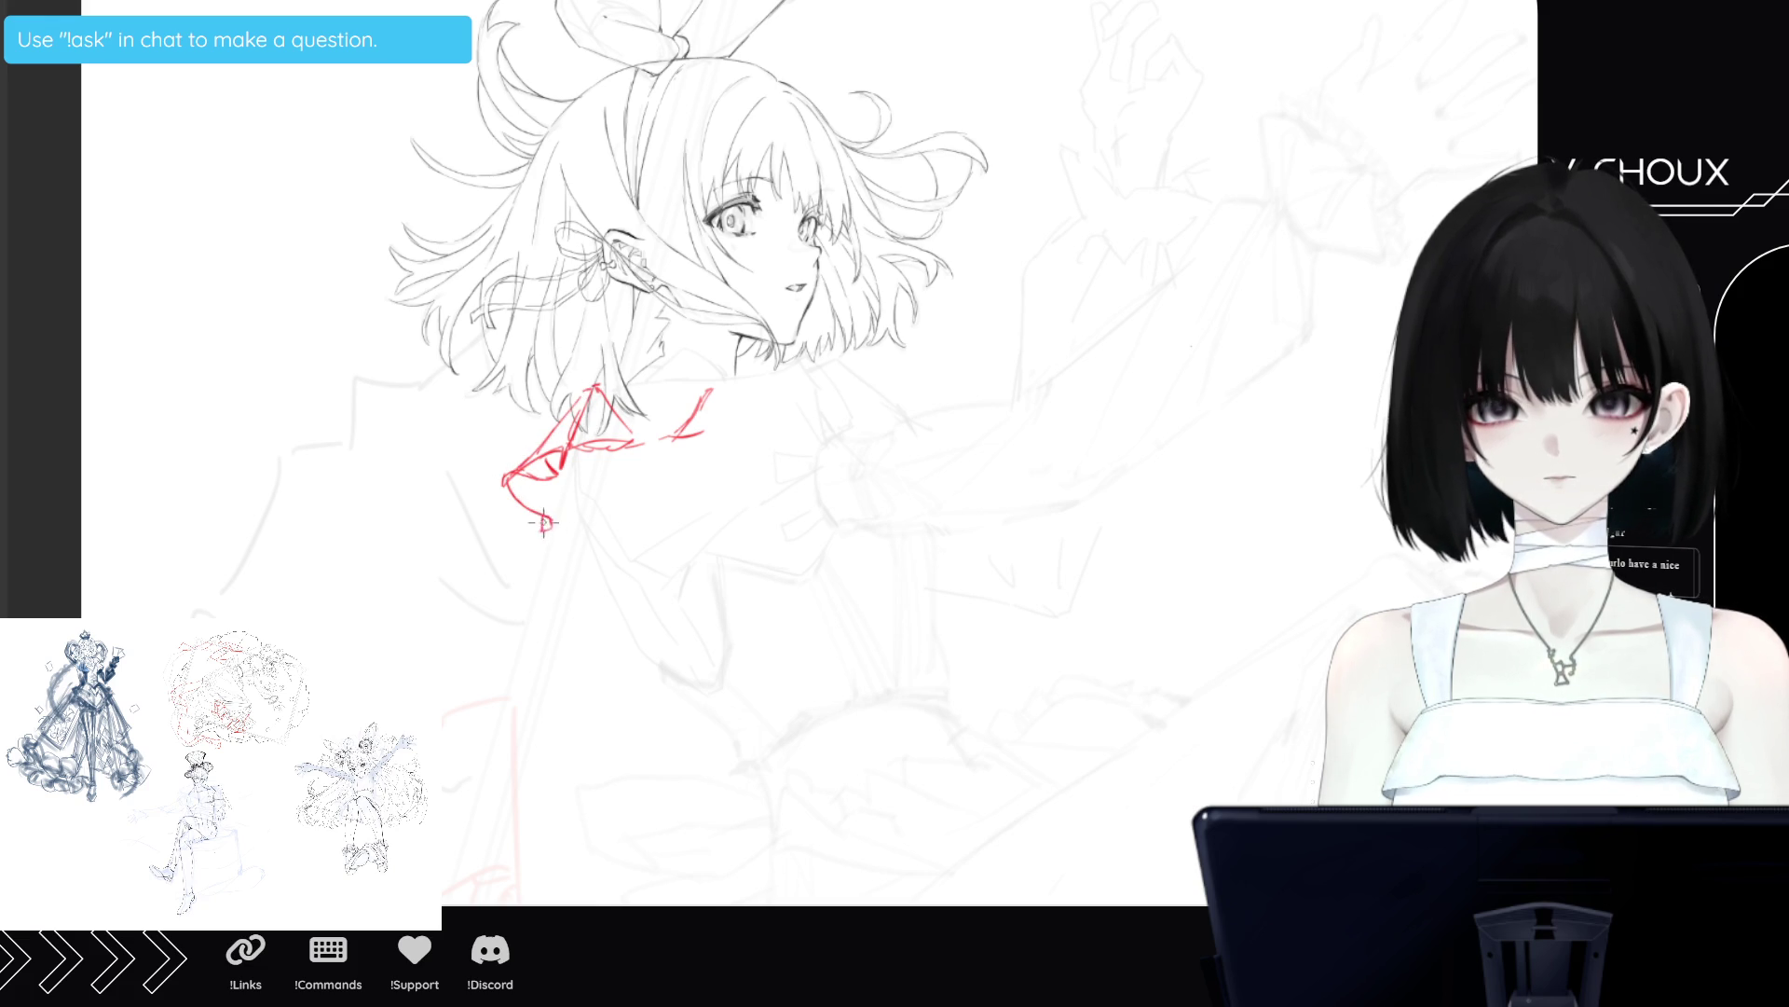
mouse_move(550, 521)
mouse_down()
mouse_move(556, 563)
mouse_move(587, 569)
mouse_up()
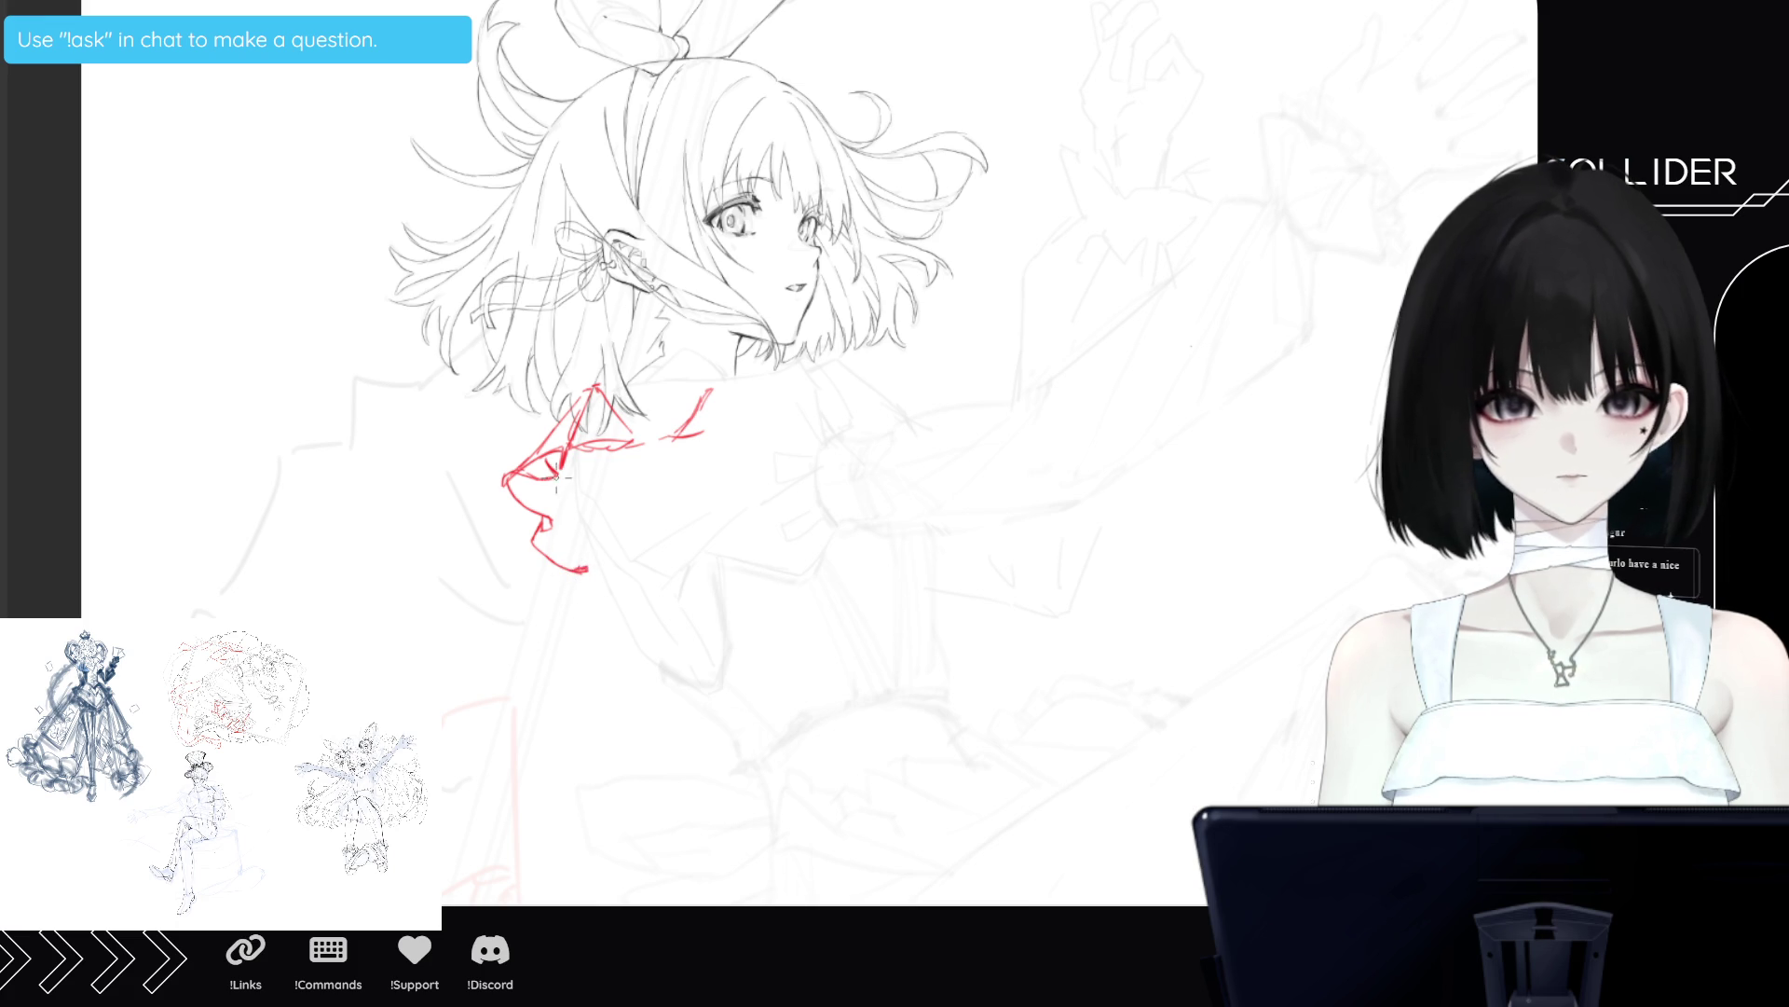
mouse_move(566, 470)
mouse_down()
mouse_move(553, 463)
mouse_move(649, 446)
mouse_move(642, 458)
mouse_move(698, 412)
mouse_move(690, 451)
mouse_move(622, 384)
mouse_move(695, 418)
mouse_move(709, 377)
mouse_move(635, 384)
mouse_move(710, 379)
mouse_up()
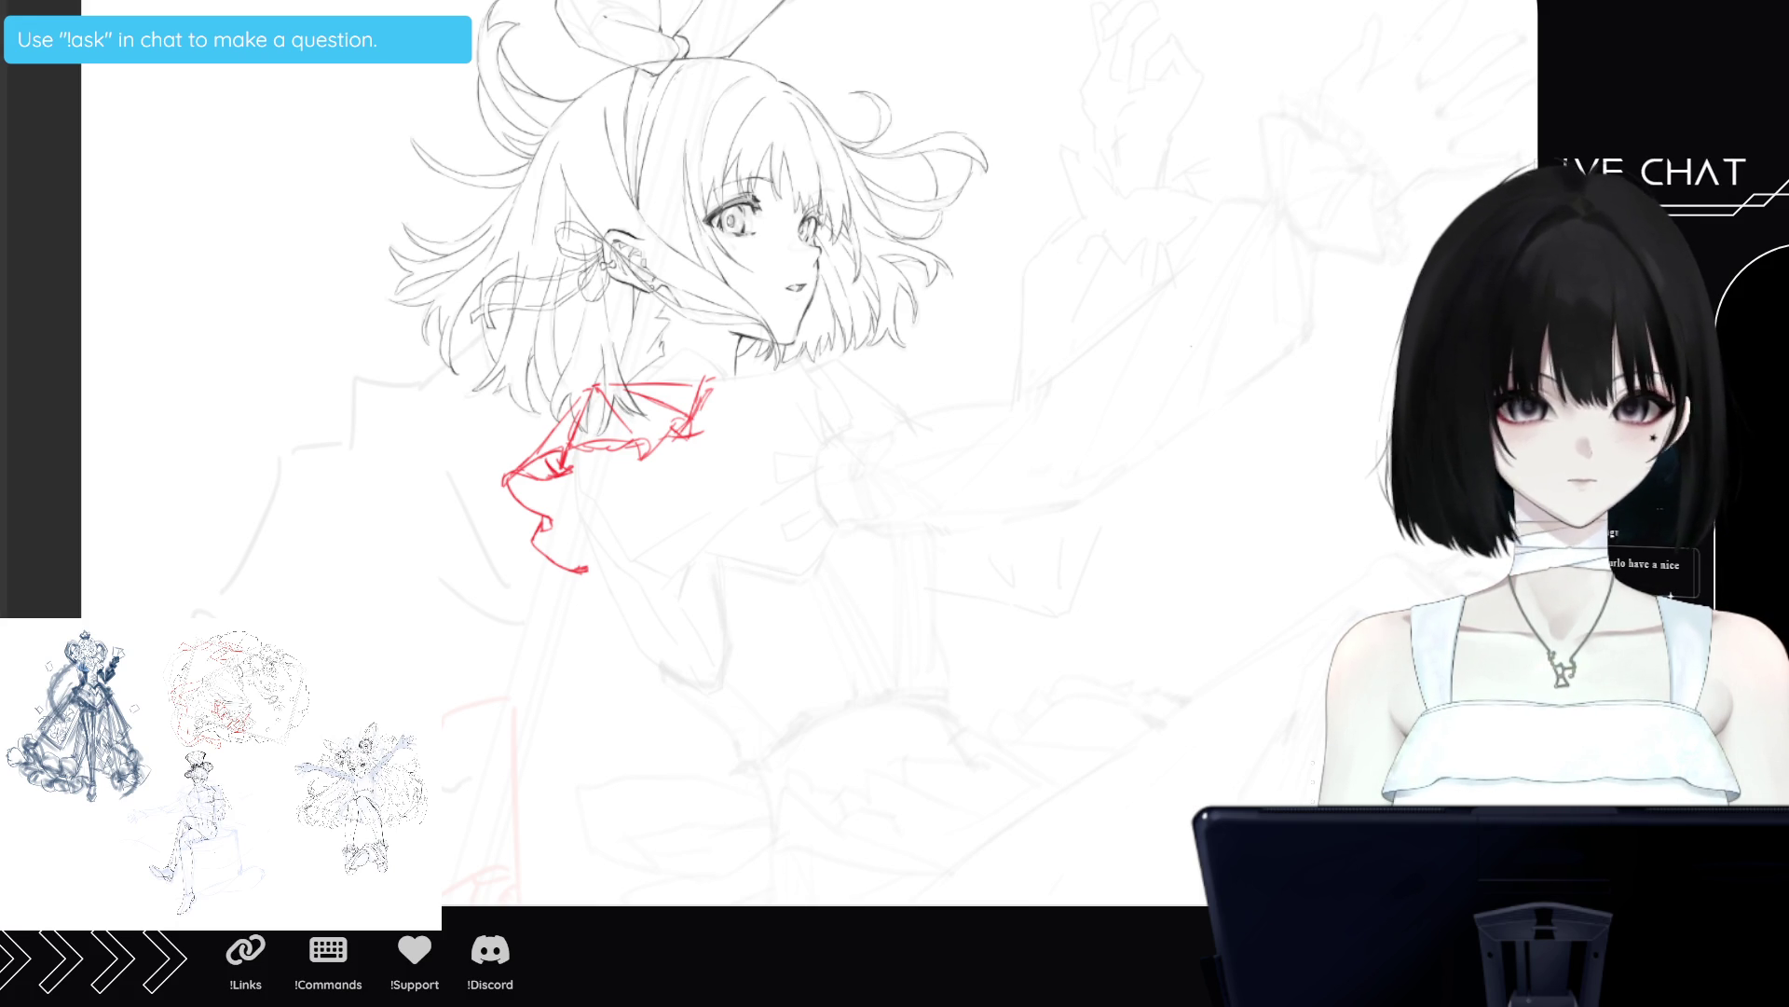
key(Delete)
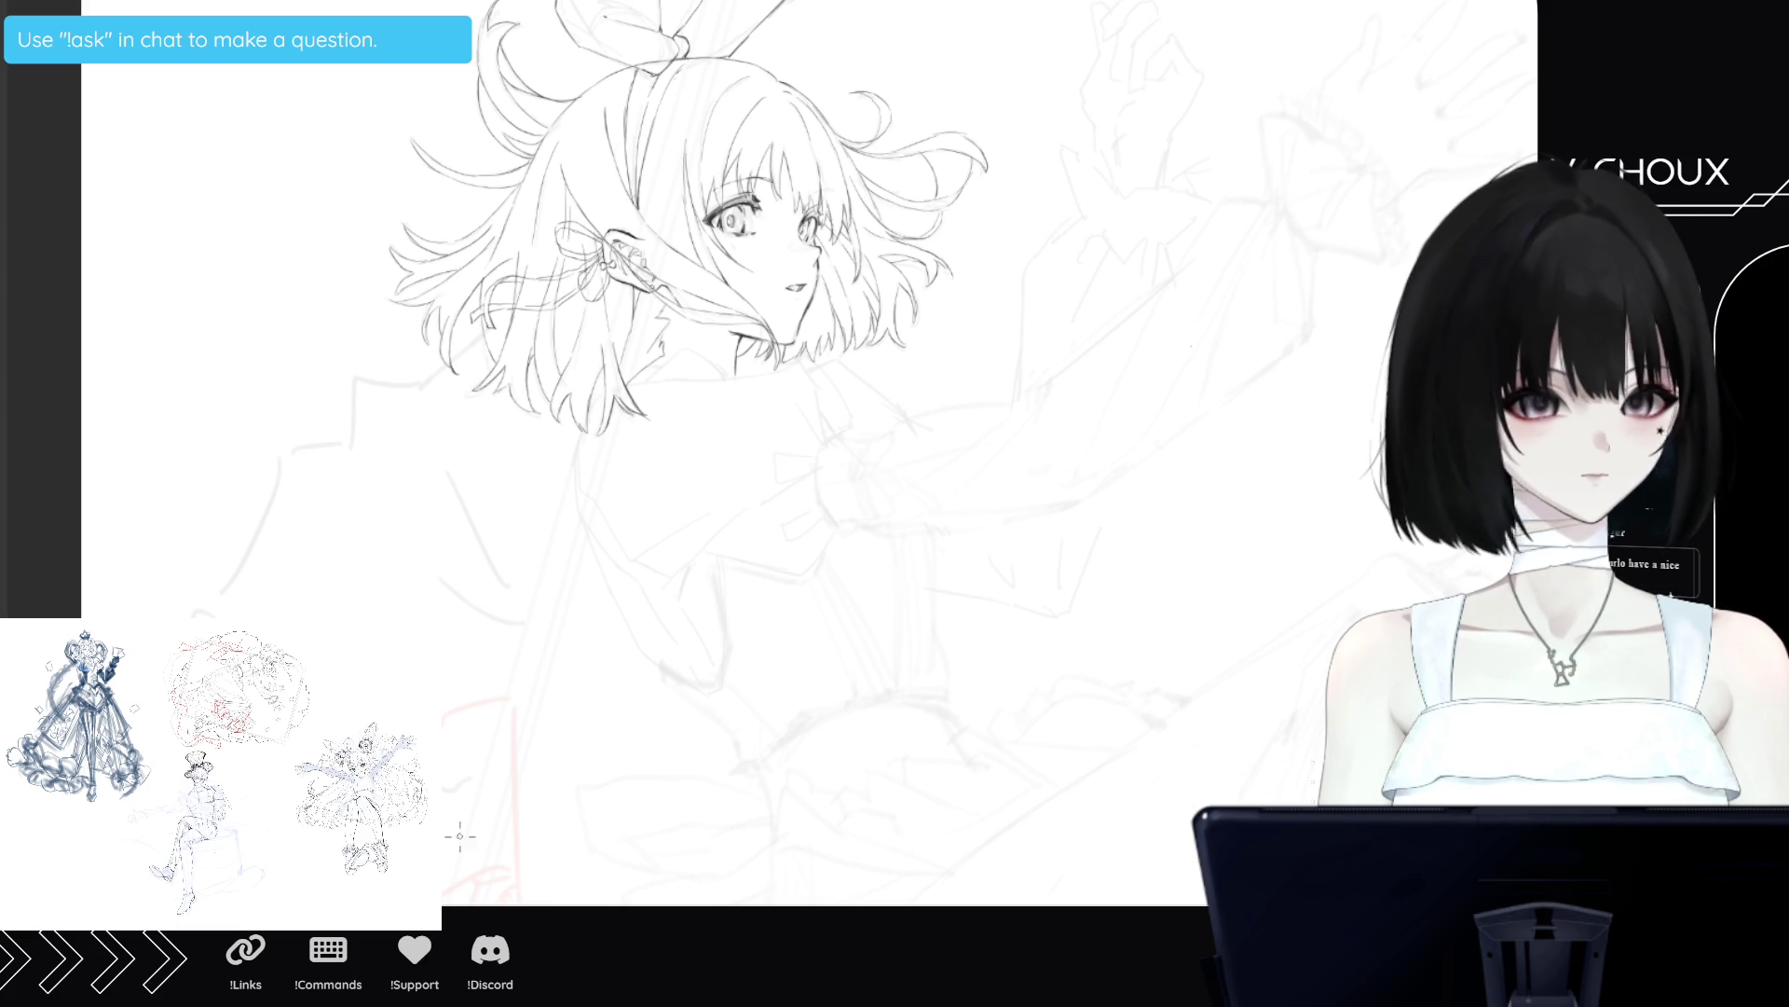
key(minus)
key(minus)
key(minus)
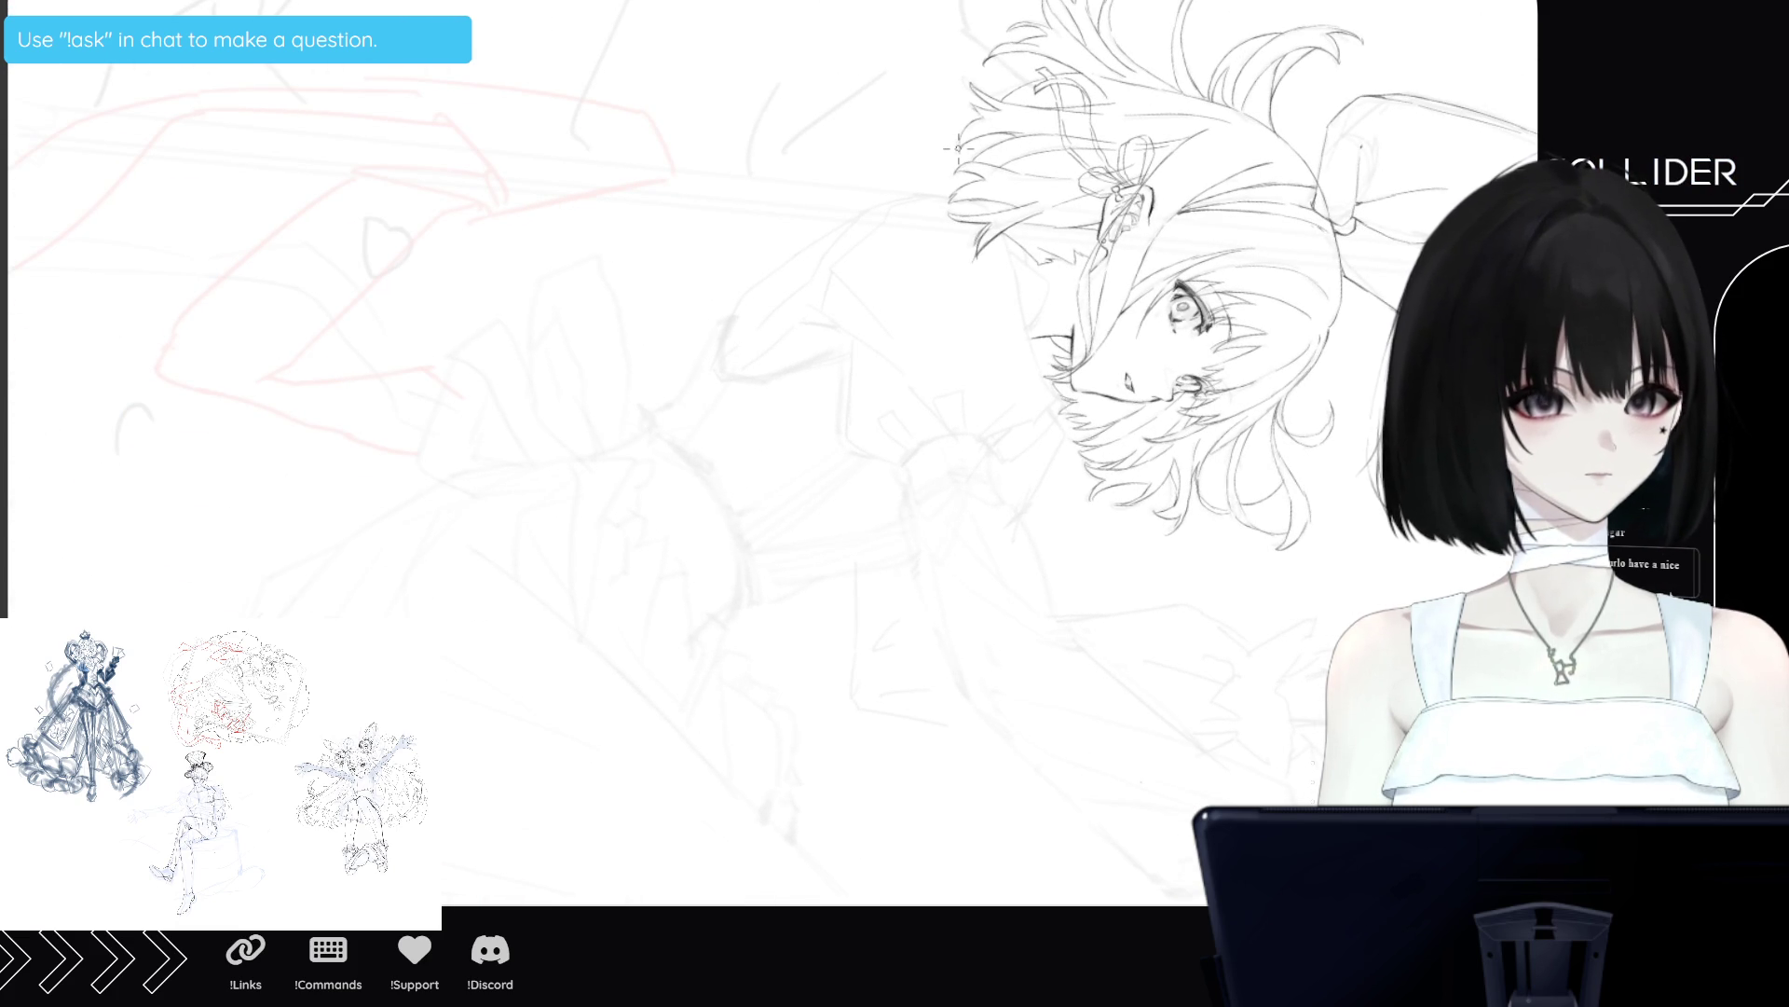
Sketch the collar's pointed fold in red beside the neck, redoing one misplaced stroke, plus a small curve.
drag(882, 212, 832, 270)
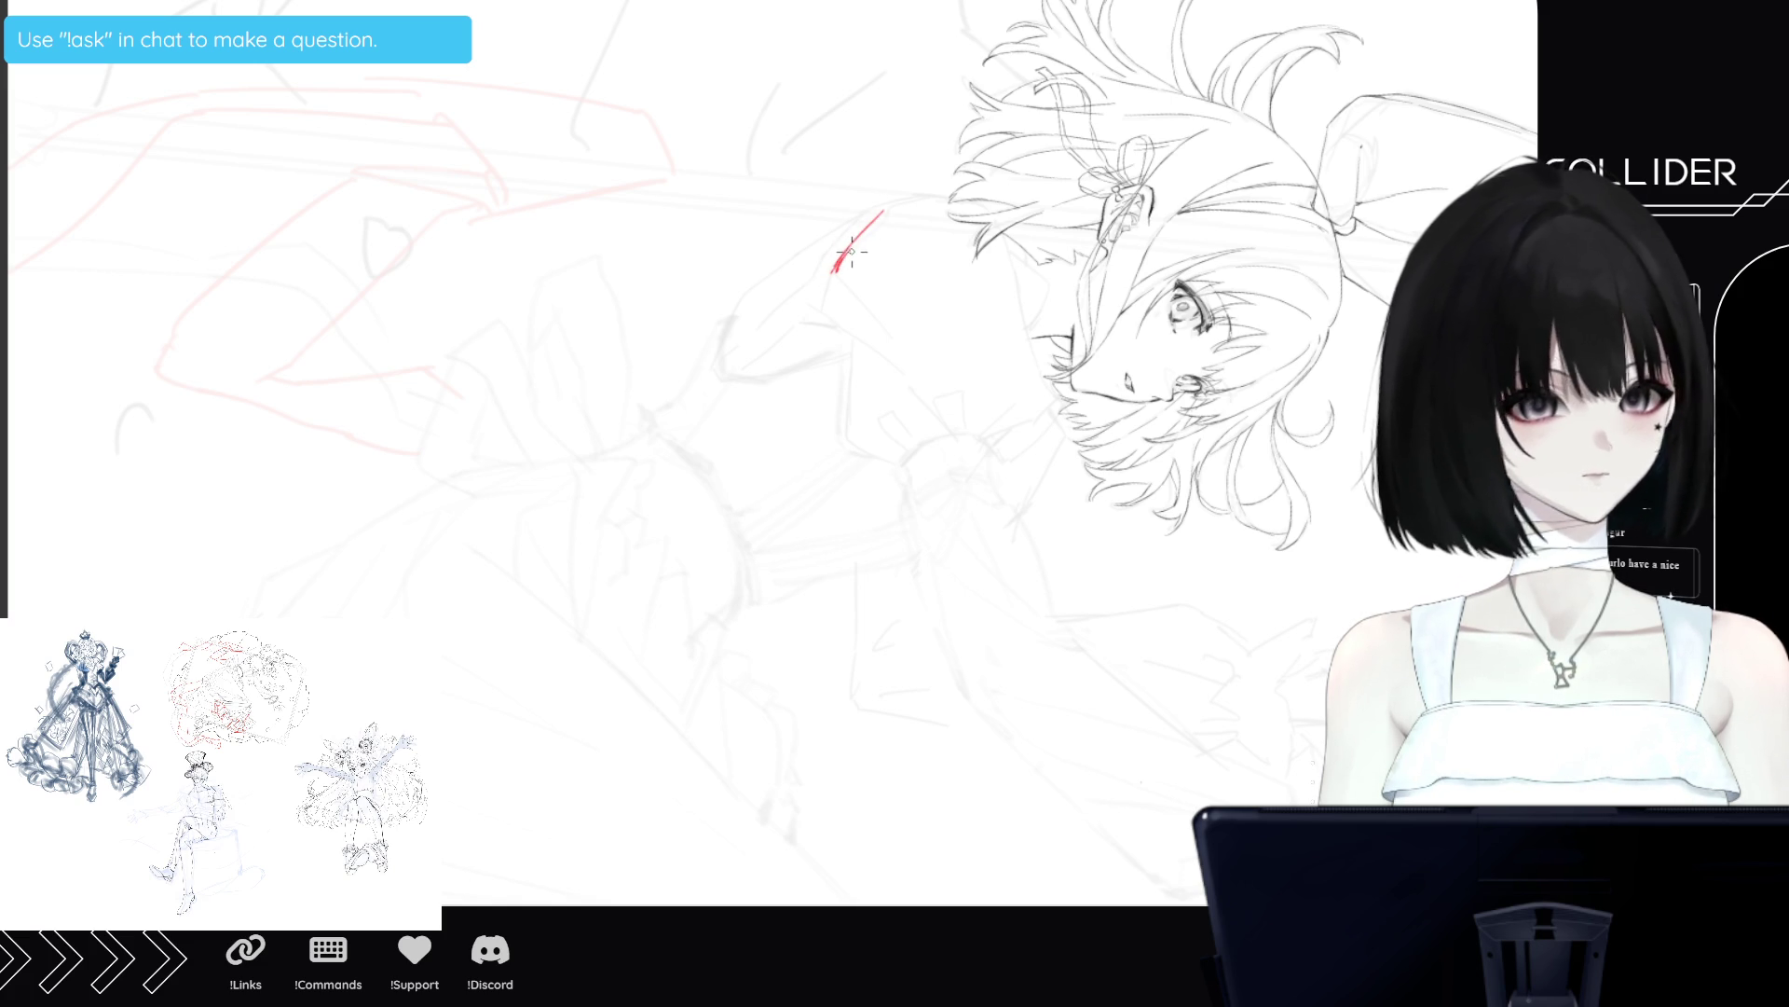
key(ctrl+z)
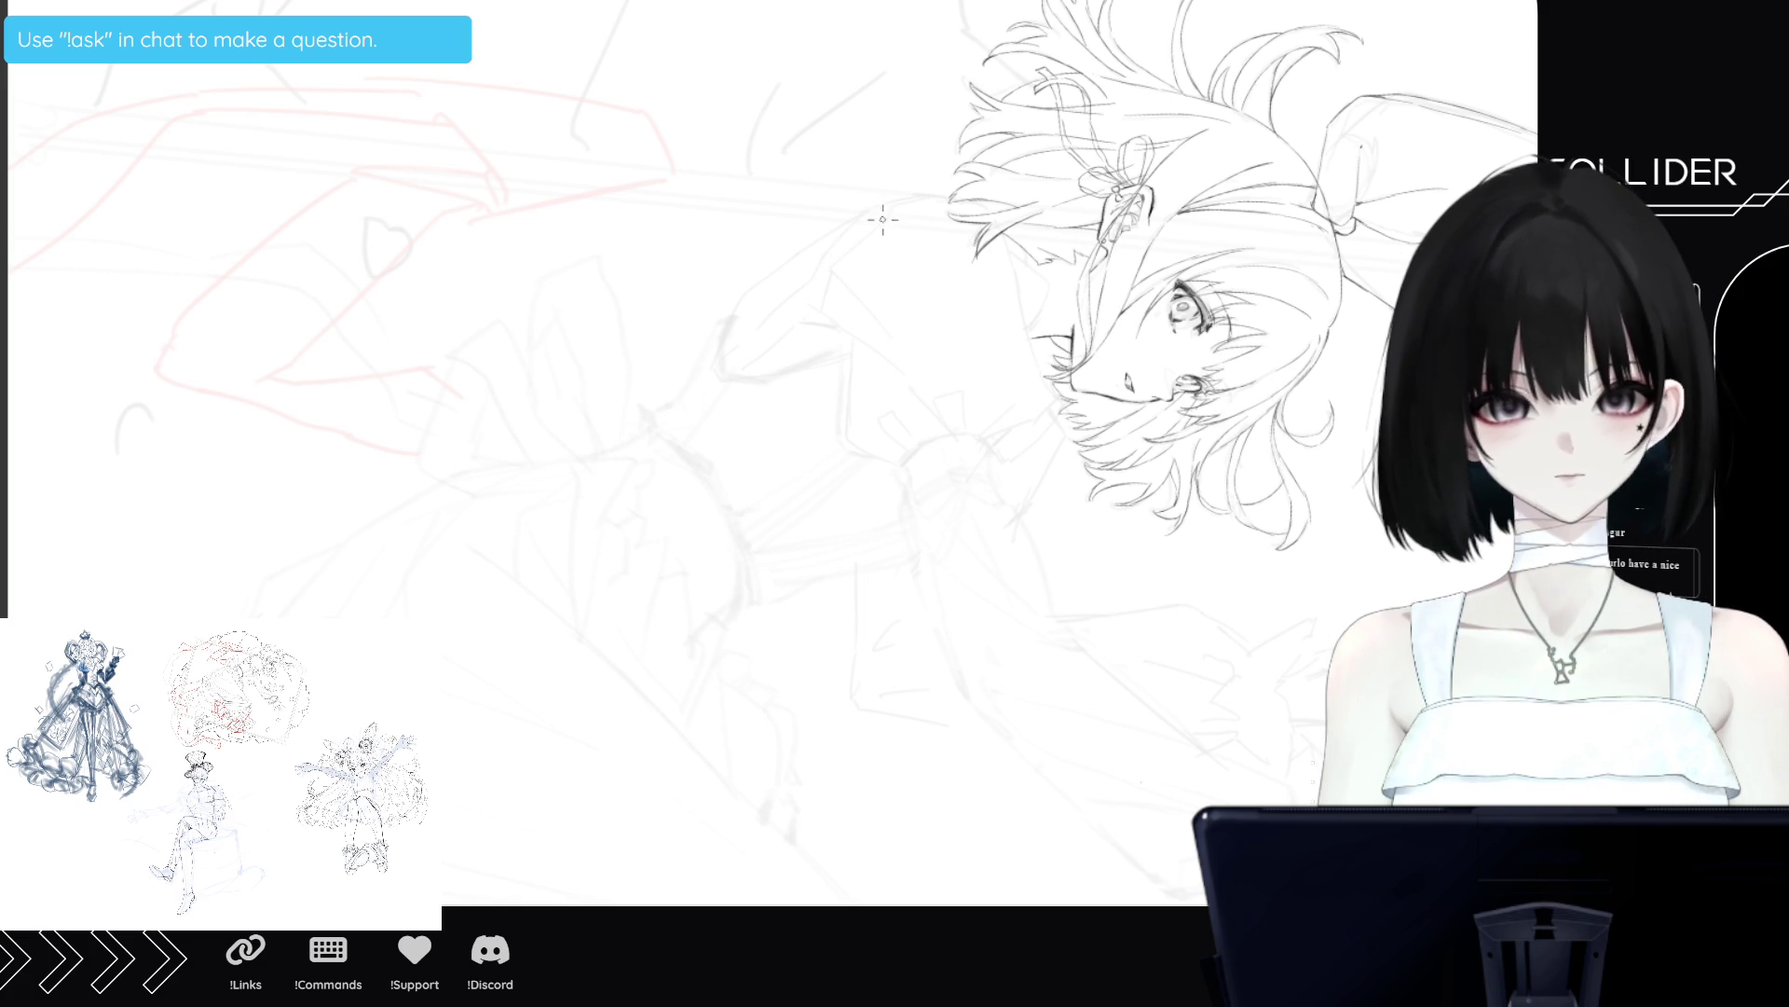
drag(838, 275, 881, 214)
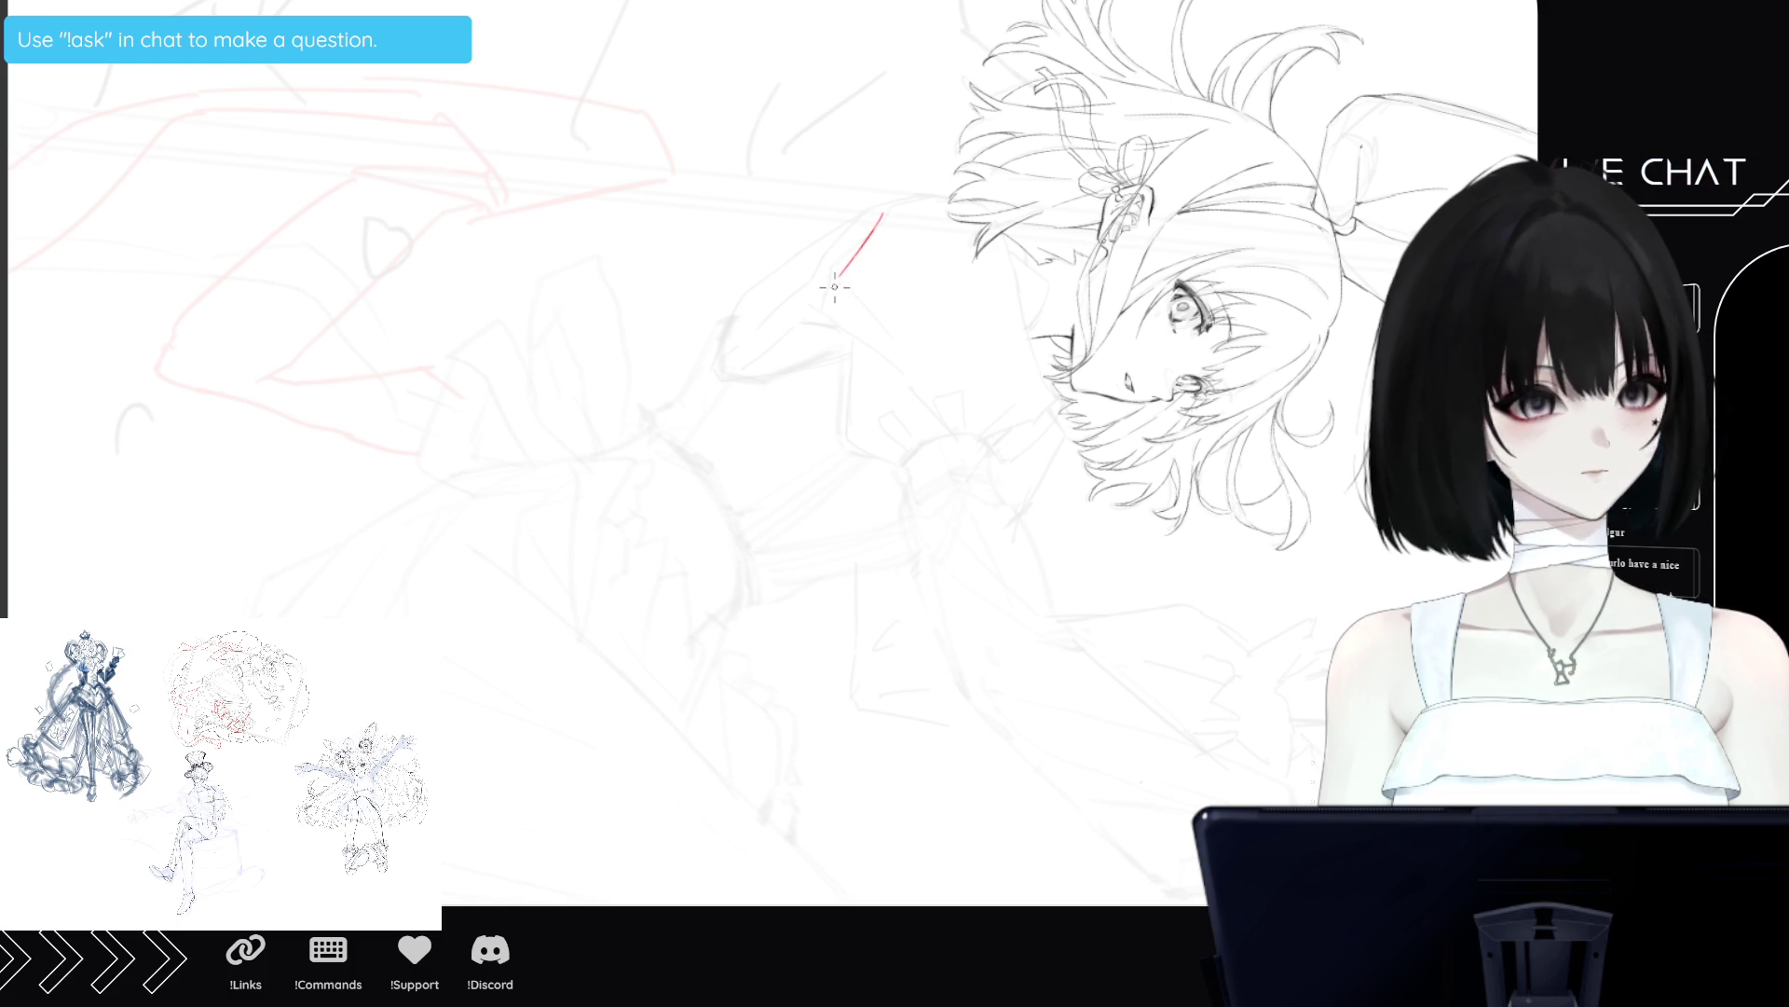
drag(836, 294, 859, 362)
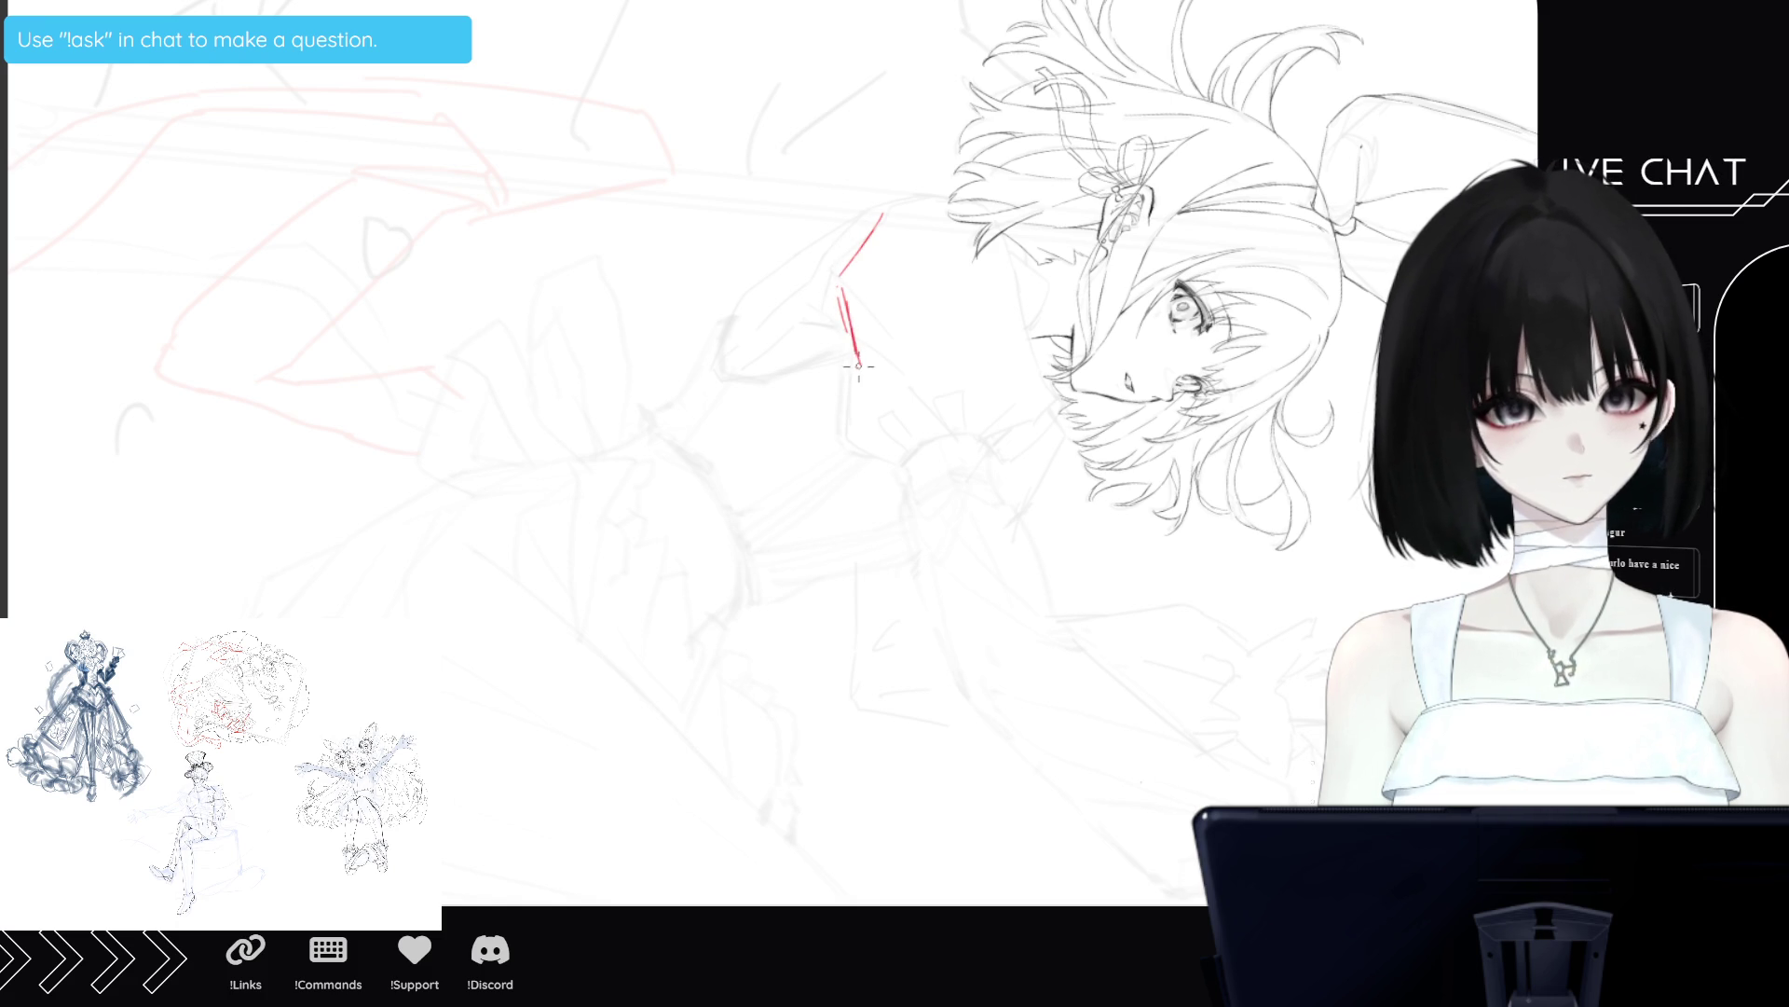
mouse_move(828, 292)
mouse_down()
mouse_move(840, 328)
mouse_move(841, 311)
mouse_move(808, 308)
mouse_up()
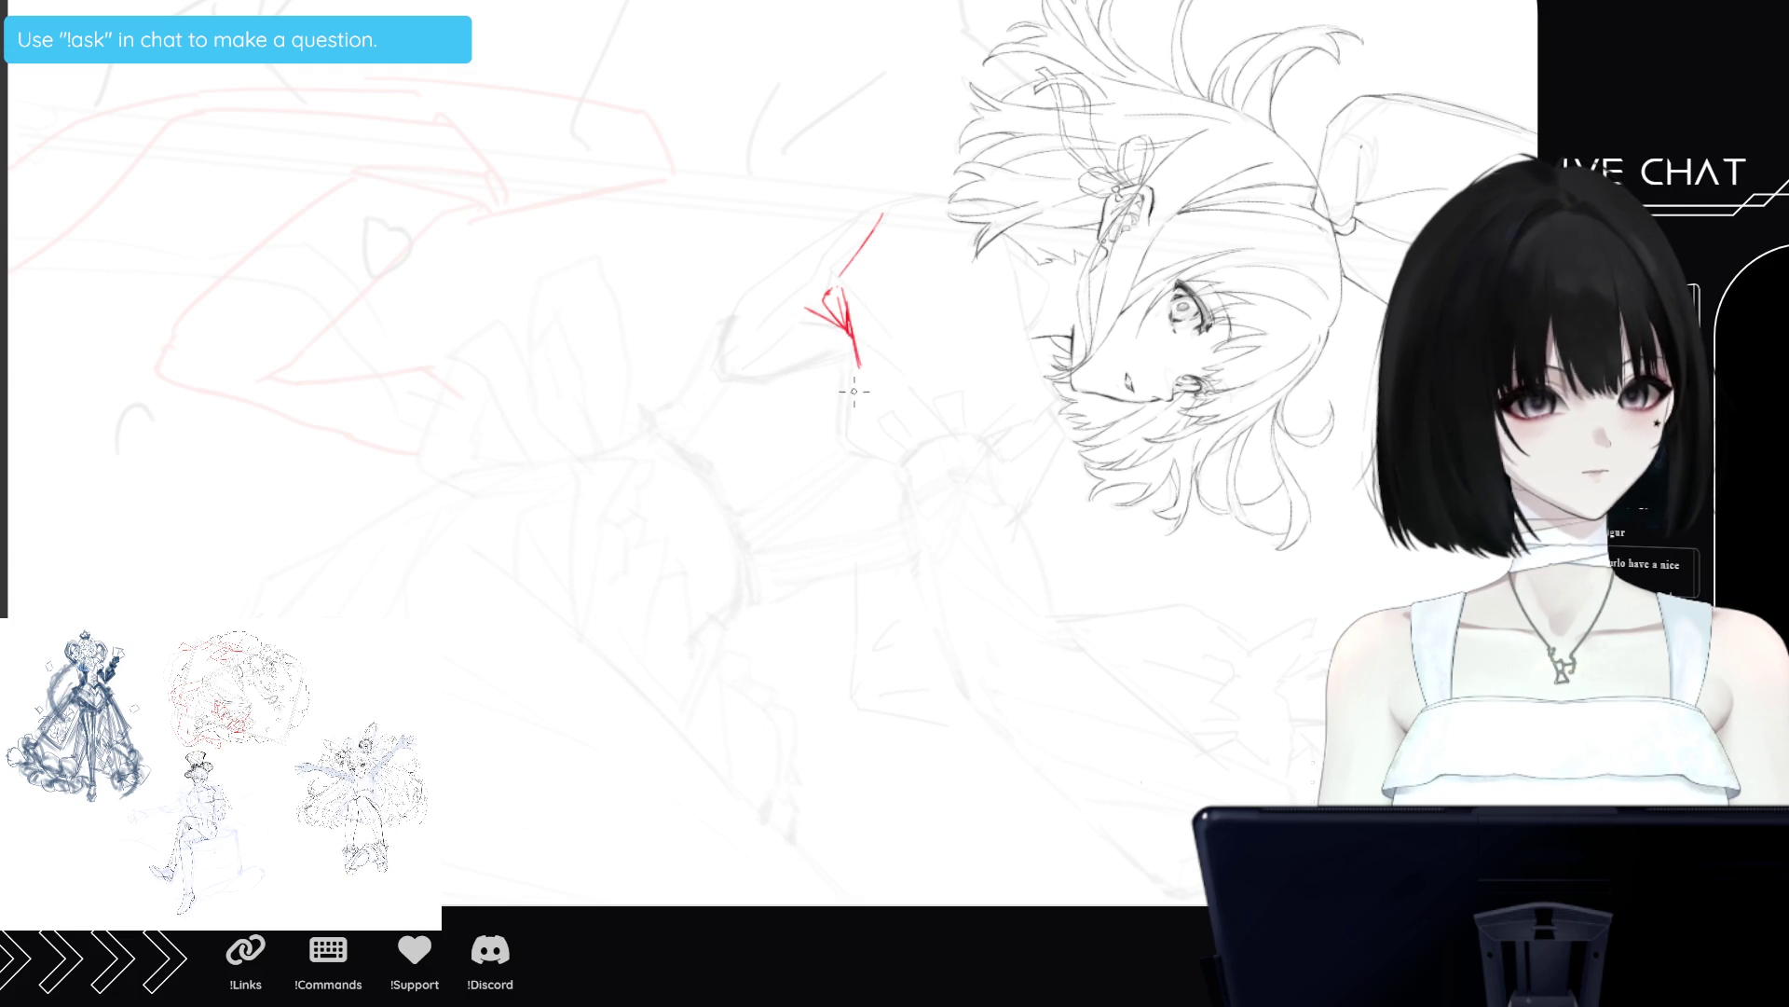
mouse_move(846, 416)
mouse_down()
mouse_move(858, 370)
mouse_move(845, 434)
mouse_up()
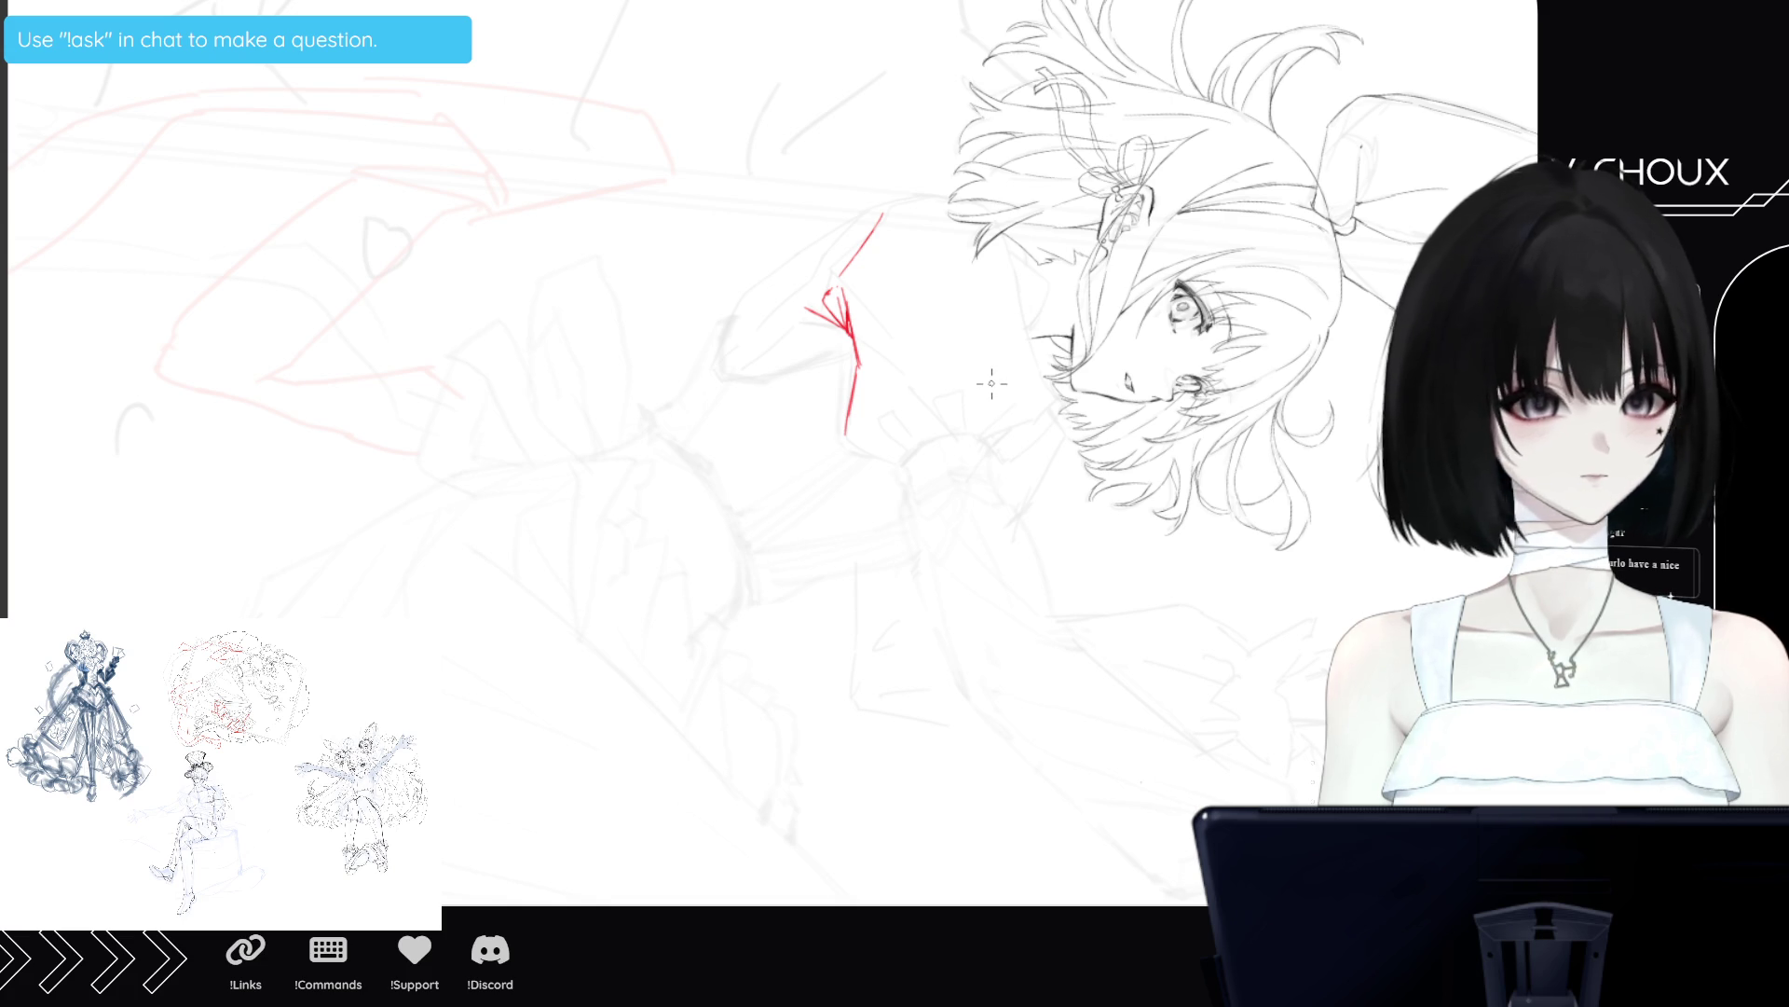
drag(1004, 378, 973, 430)
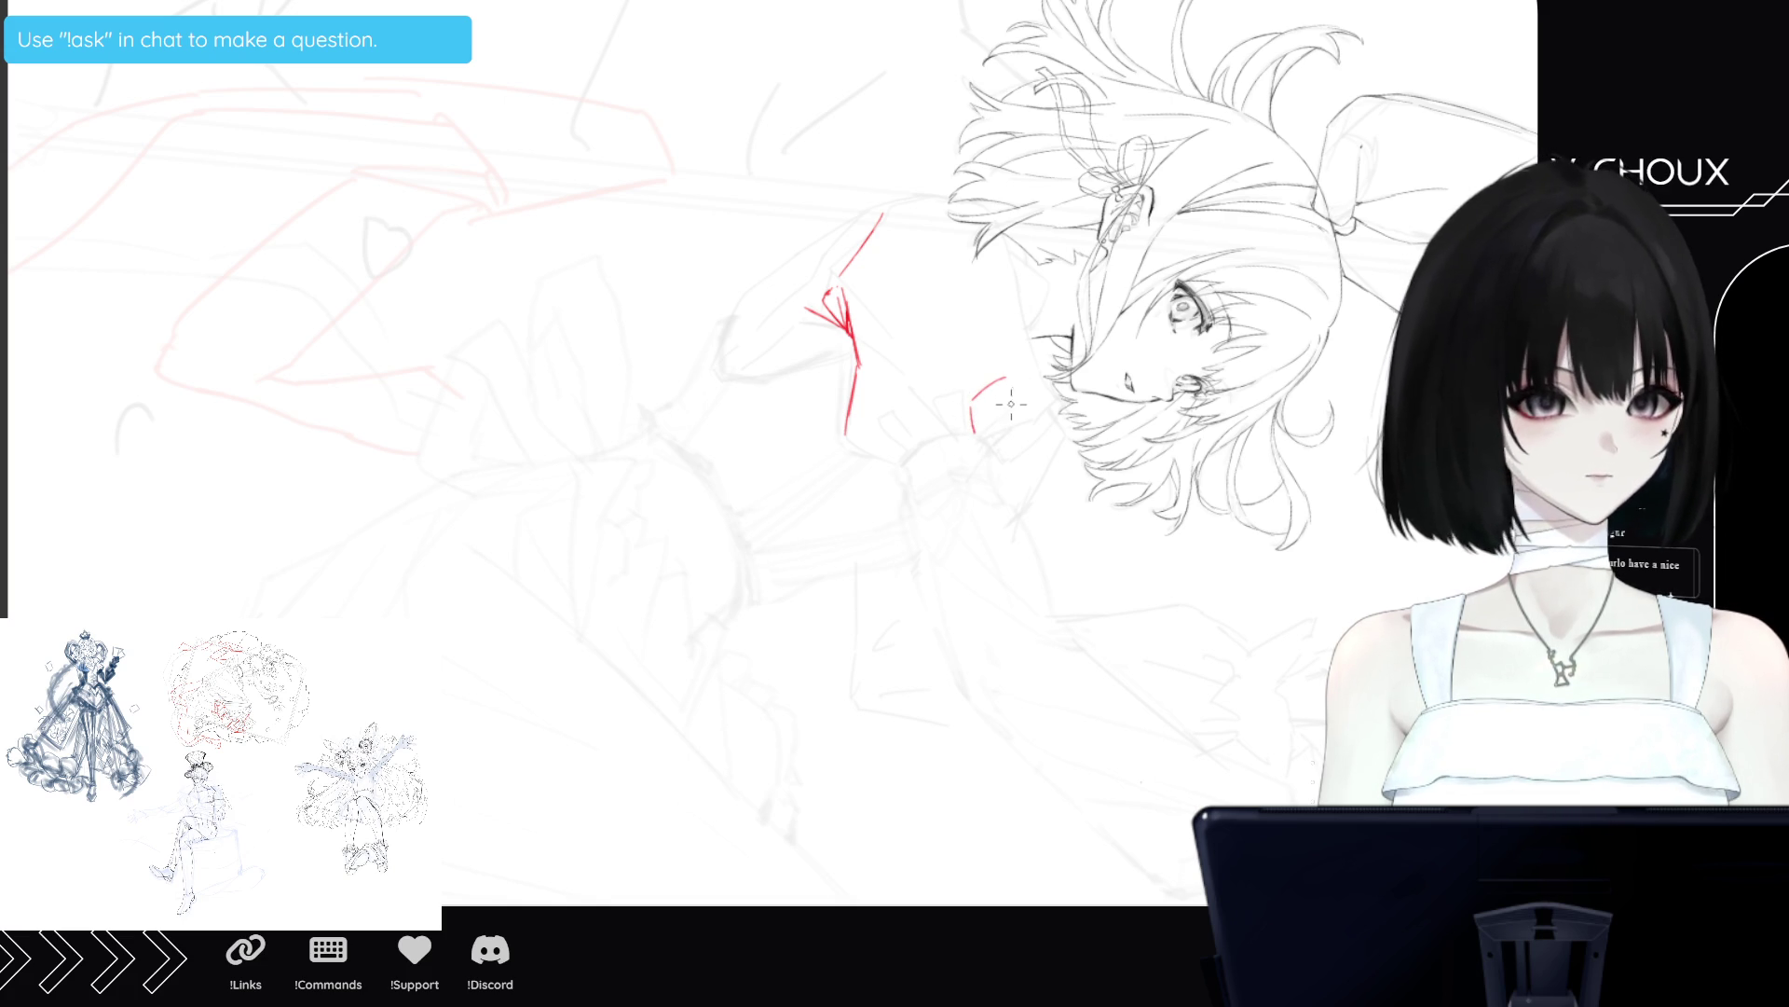
Add red arcs and a bow-like knot near the girl's chin.
drag(1022, 398, 985, 436)
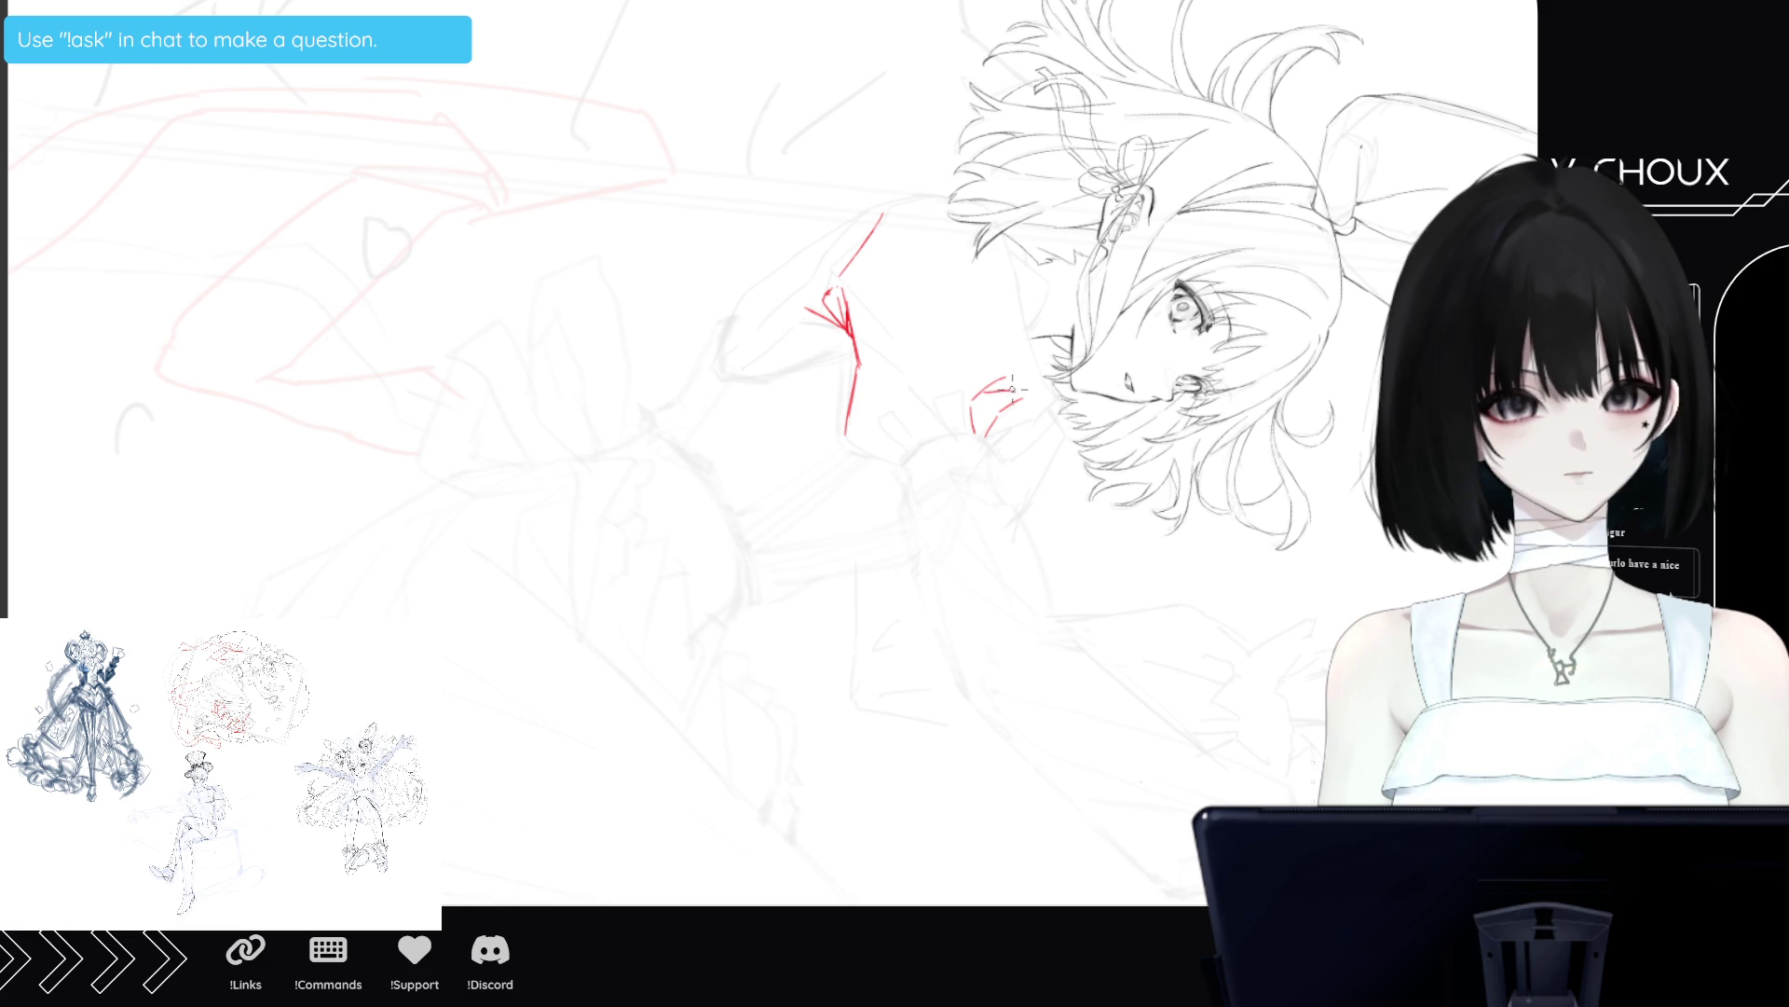
drag(1020, 386, 965, 208)
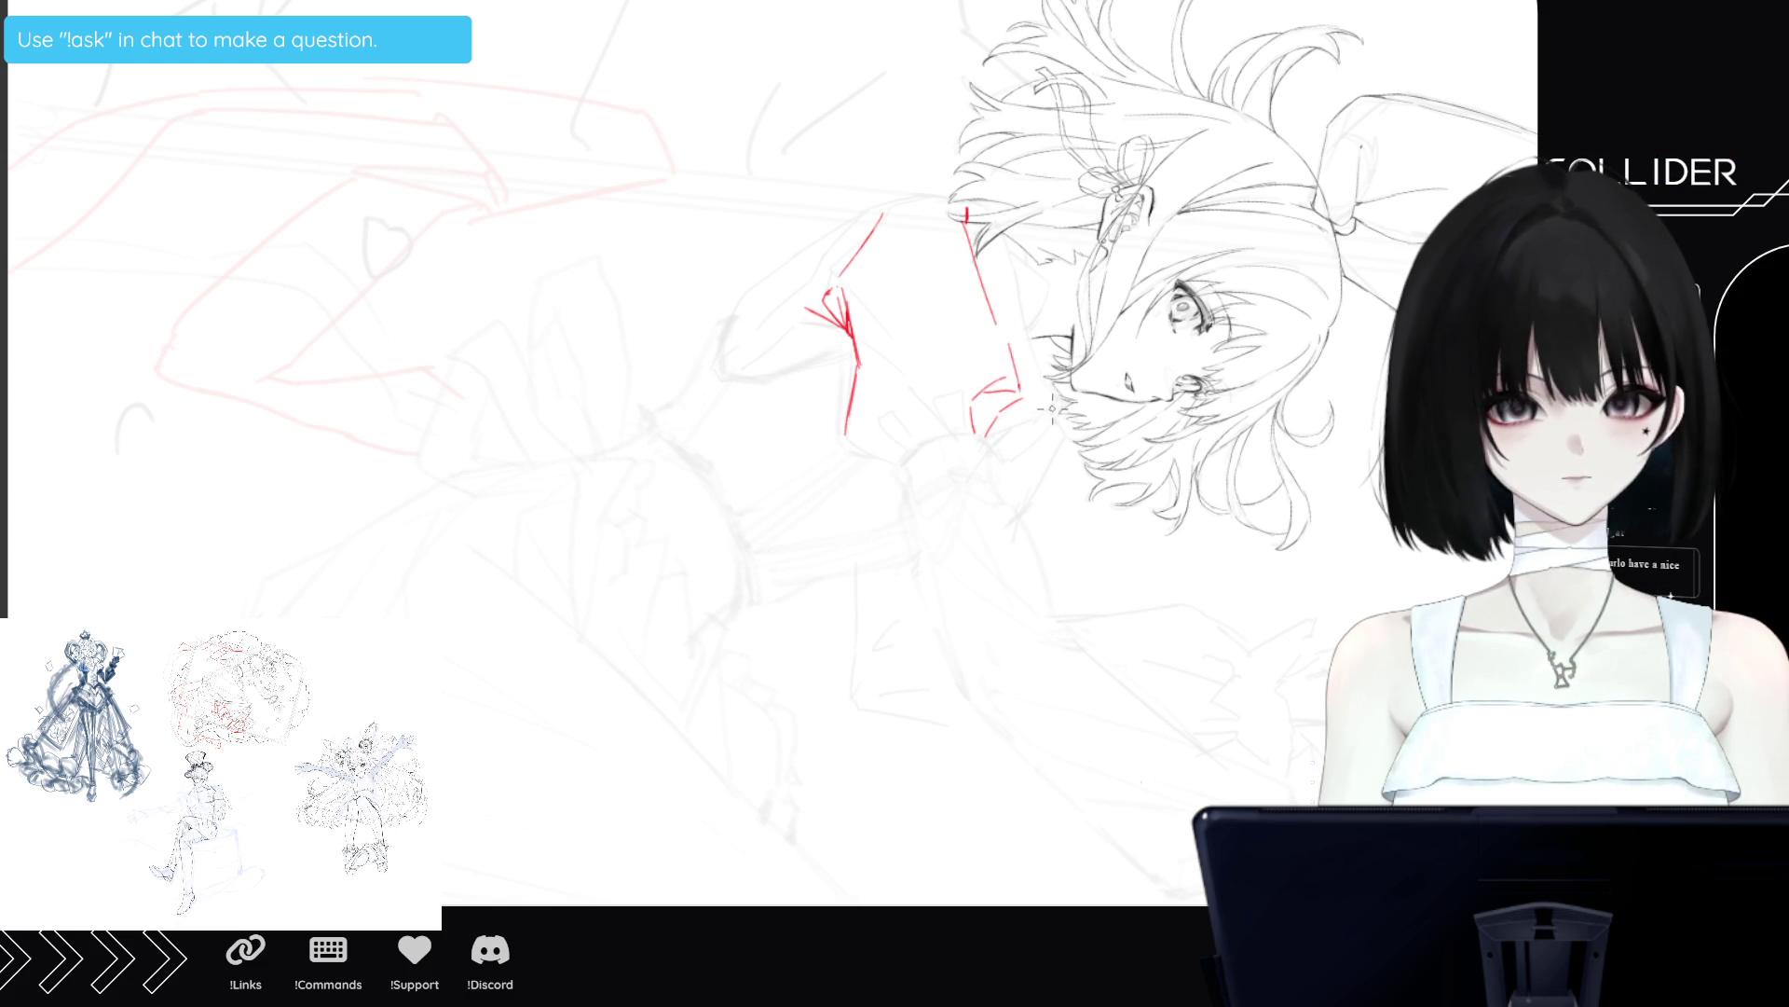
mouse_move(1049, 410)
mouse_down()
mouse_move(1048, 440)
mouse_move(990, 456)
mouse_move(1044, 424)
mouse_up()
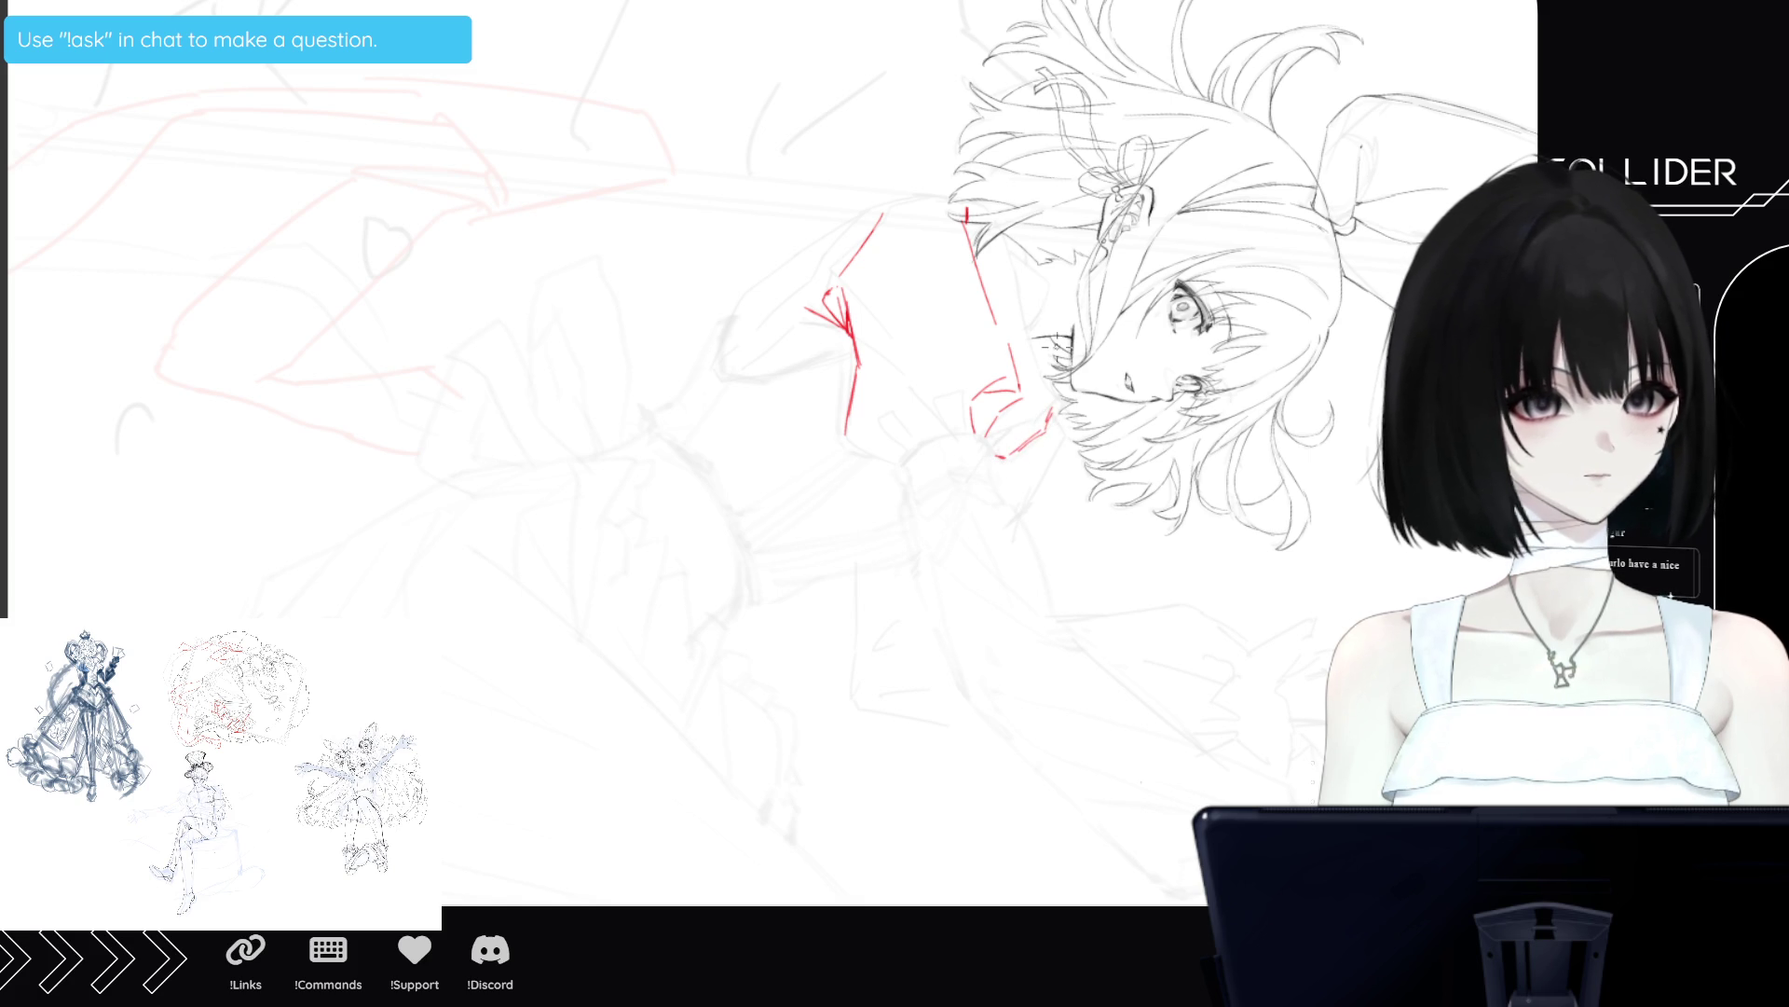
drag(1029, 357, 1056, 407)
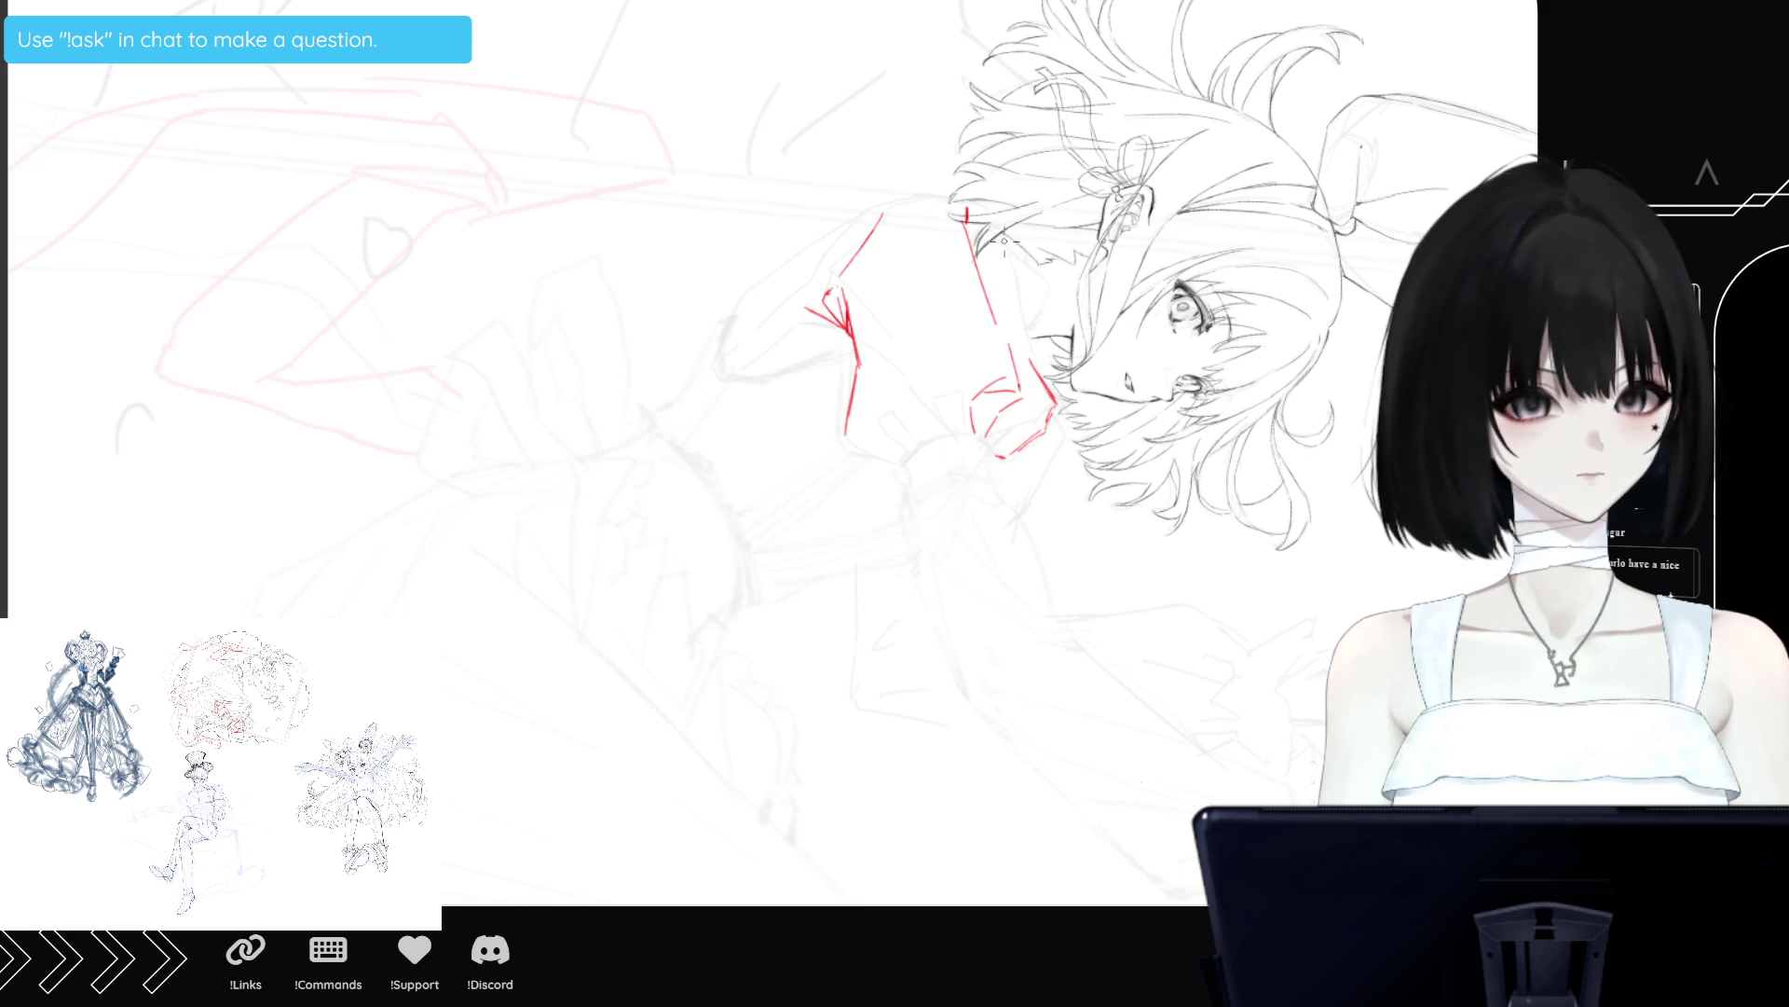
Outline the puffy sleeve around the shoulder in red, closing its top and lower ends.
mouse_move(983, 214)
mouse_down()
mouse_move(1011, 248)
mouse_move(1008, 231)
mouse_move(1031, 368)
mouse_up()
drag(1010, 266, 1033, 366)
drag(996, 233, 1013, 261)
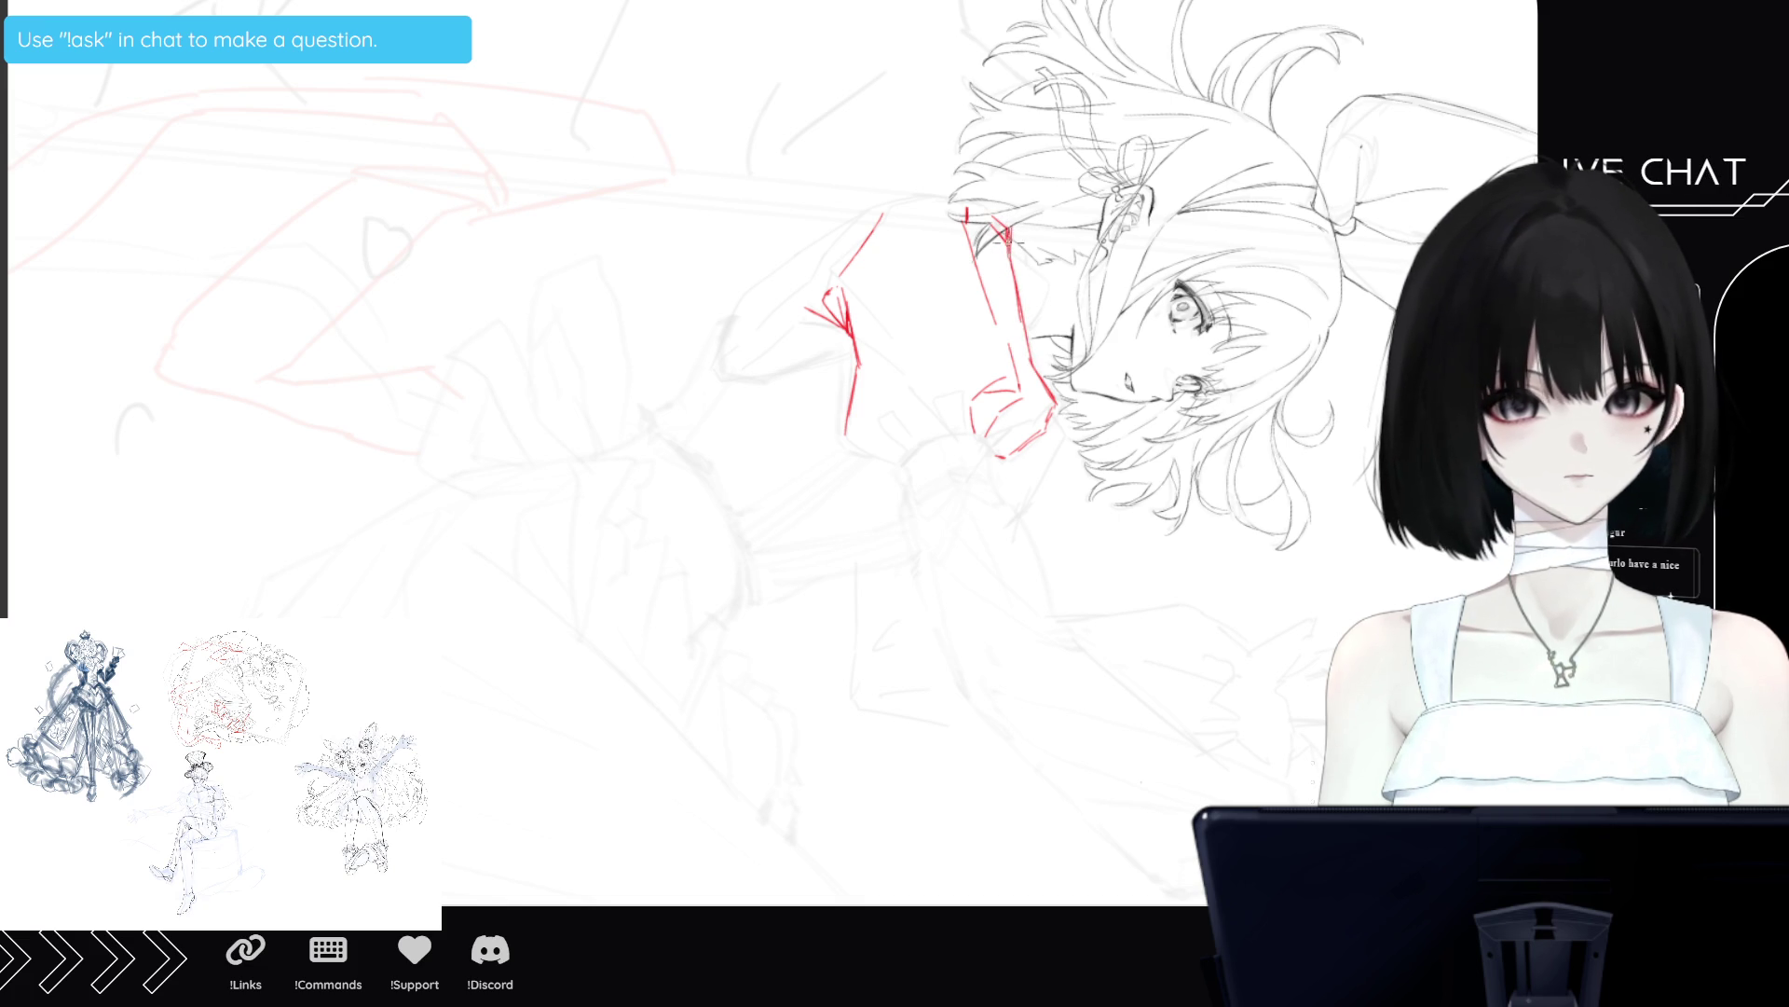
drag(965, 201, 1012, 224)
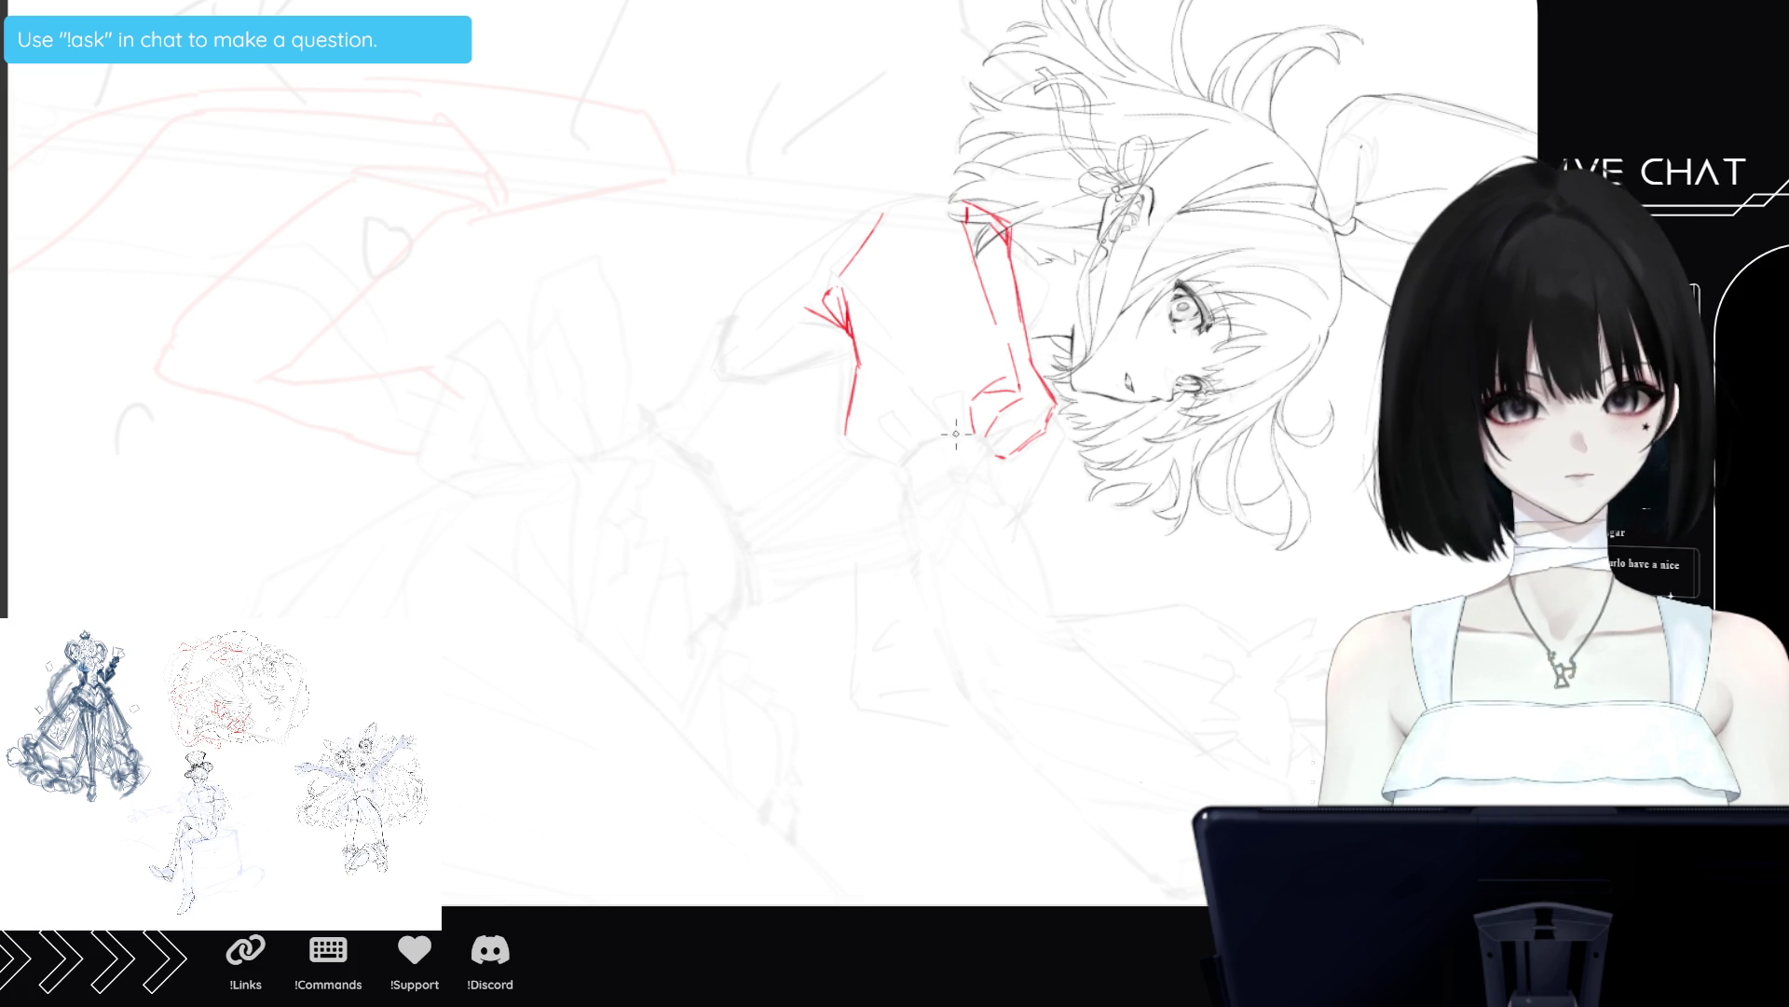
mouse_move(958, 434)
mouse_down()
mouse_move(927, 455)
mouse_move(940, 403)
mouse_move(921, 436)
mouse_up()
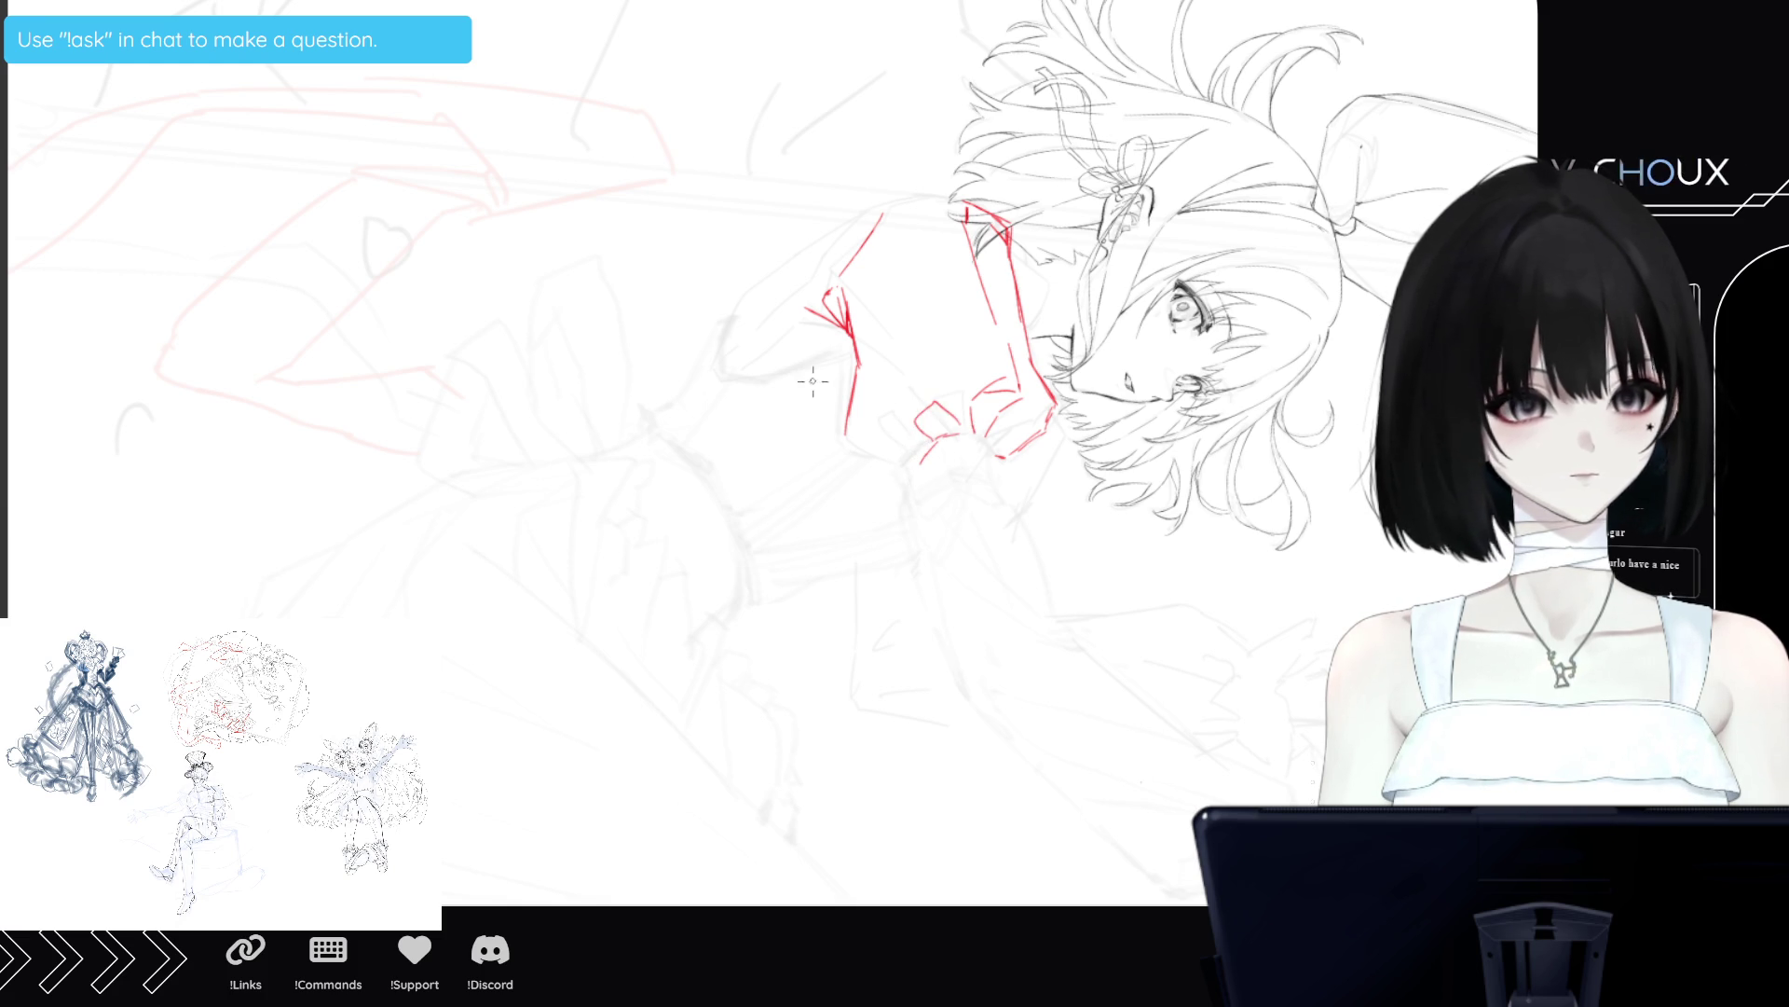
drag(846, 438, 911, 474)
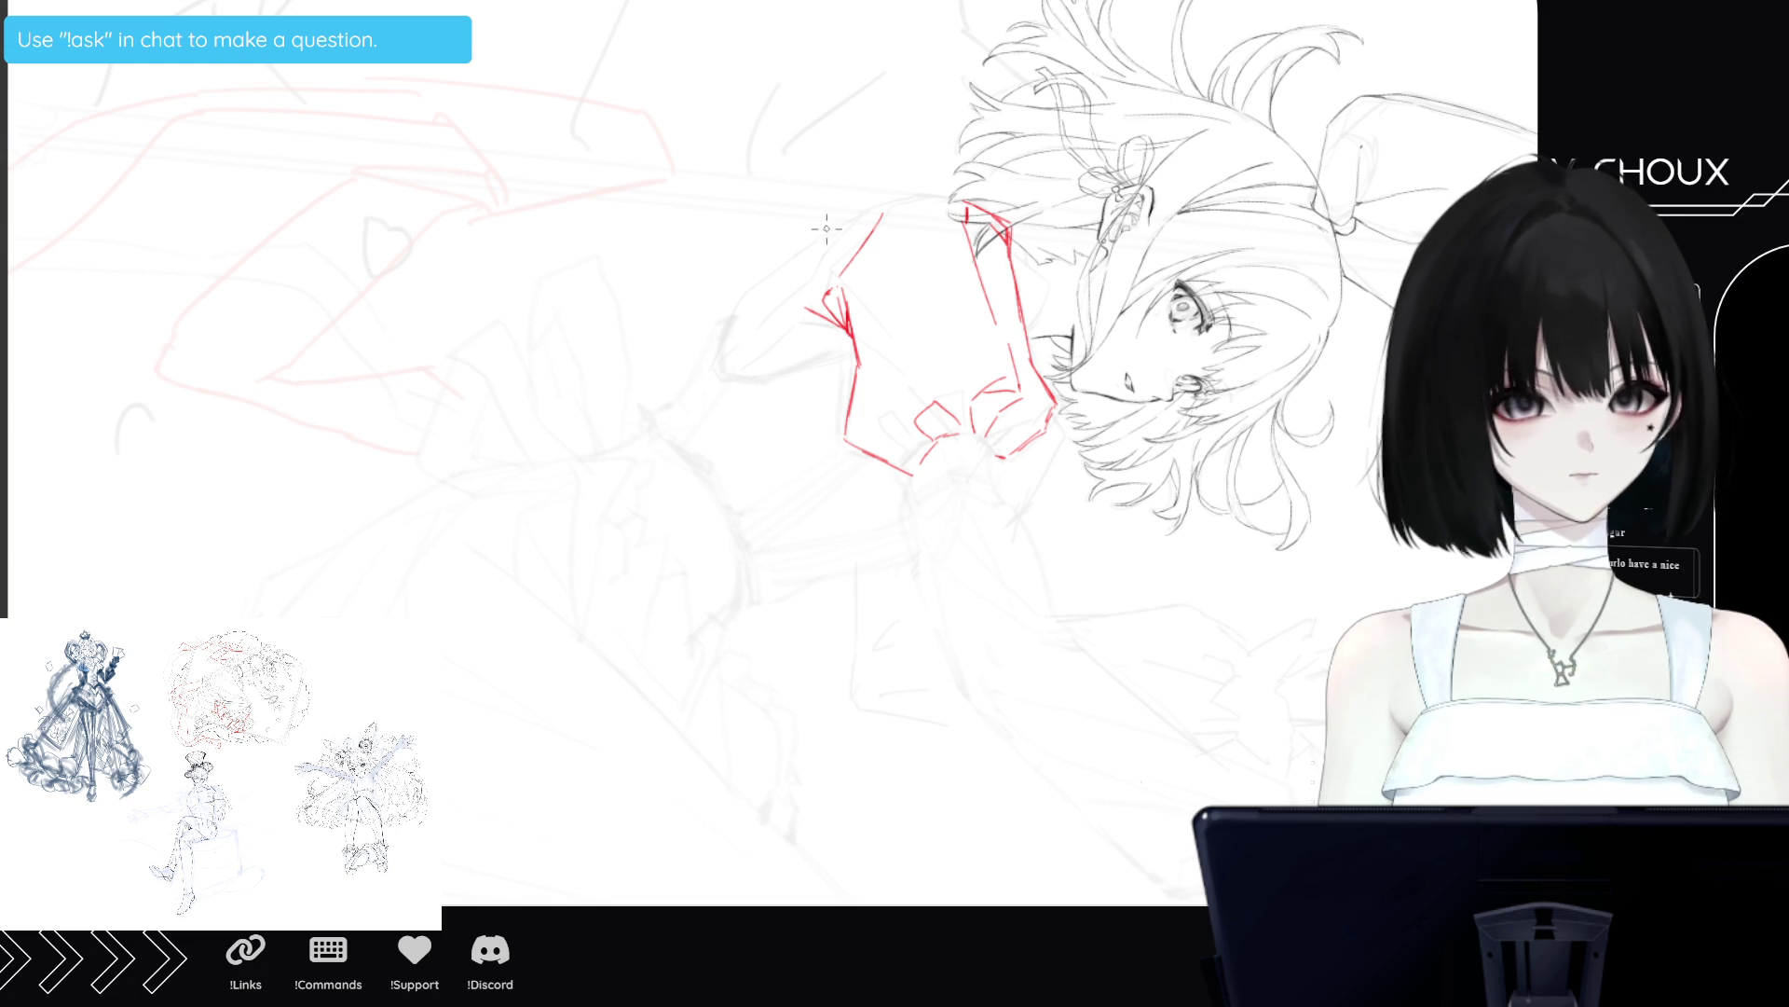
drag(937, 196, 840, 221)
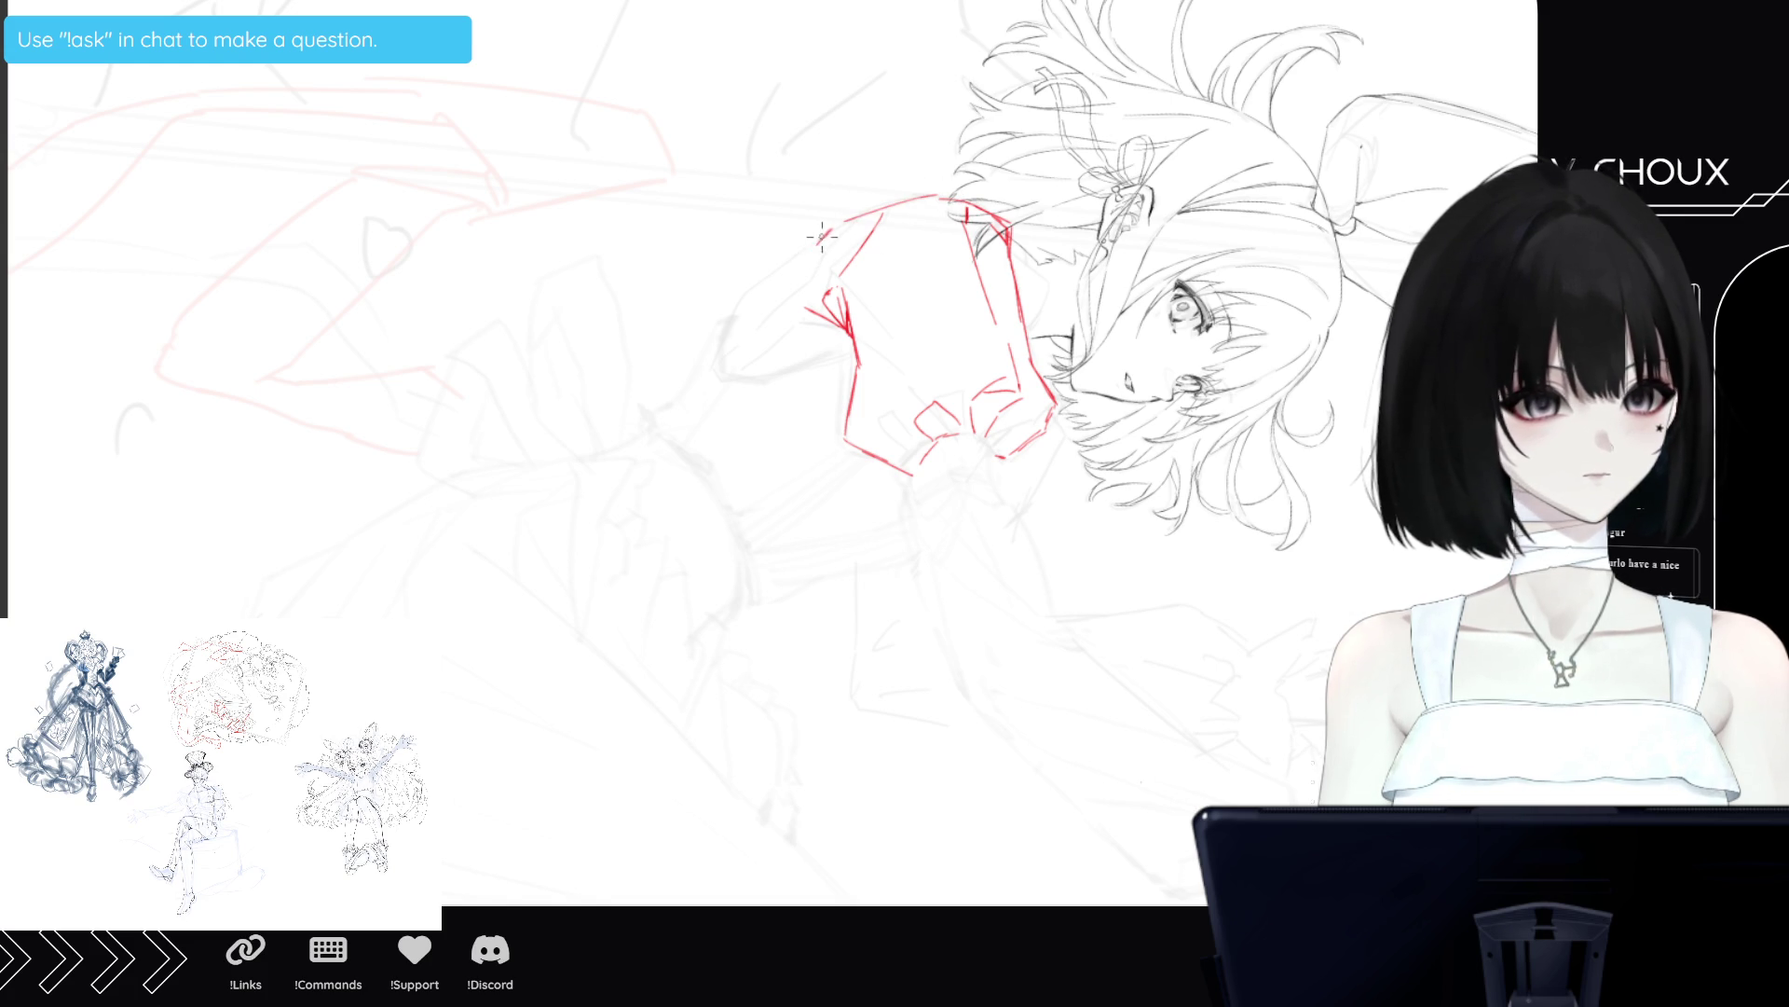
drag(731, 317, 828, 231)
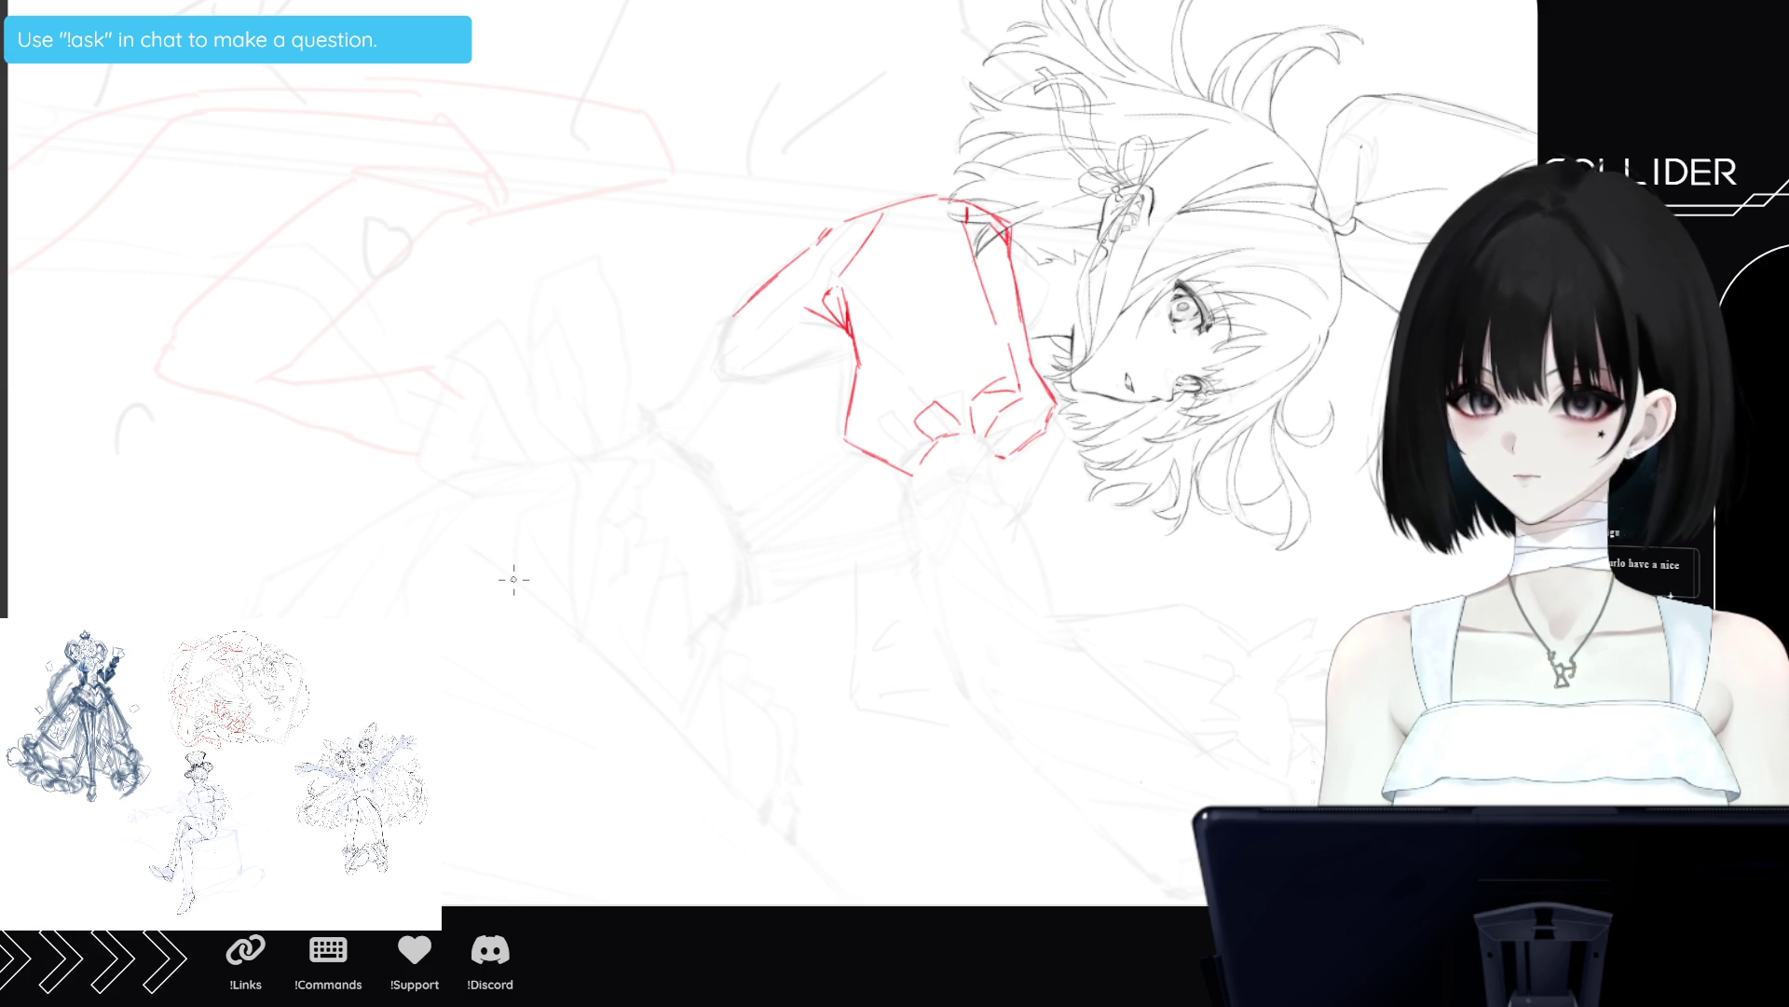
scroll(699, 448, right, 5)
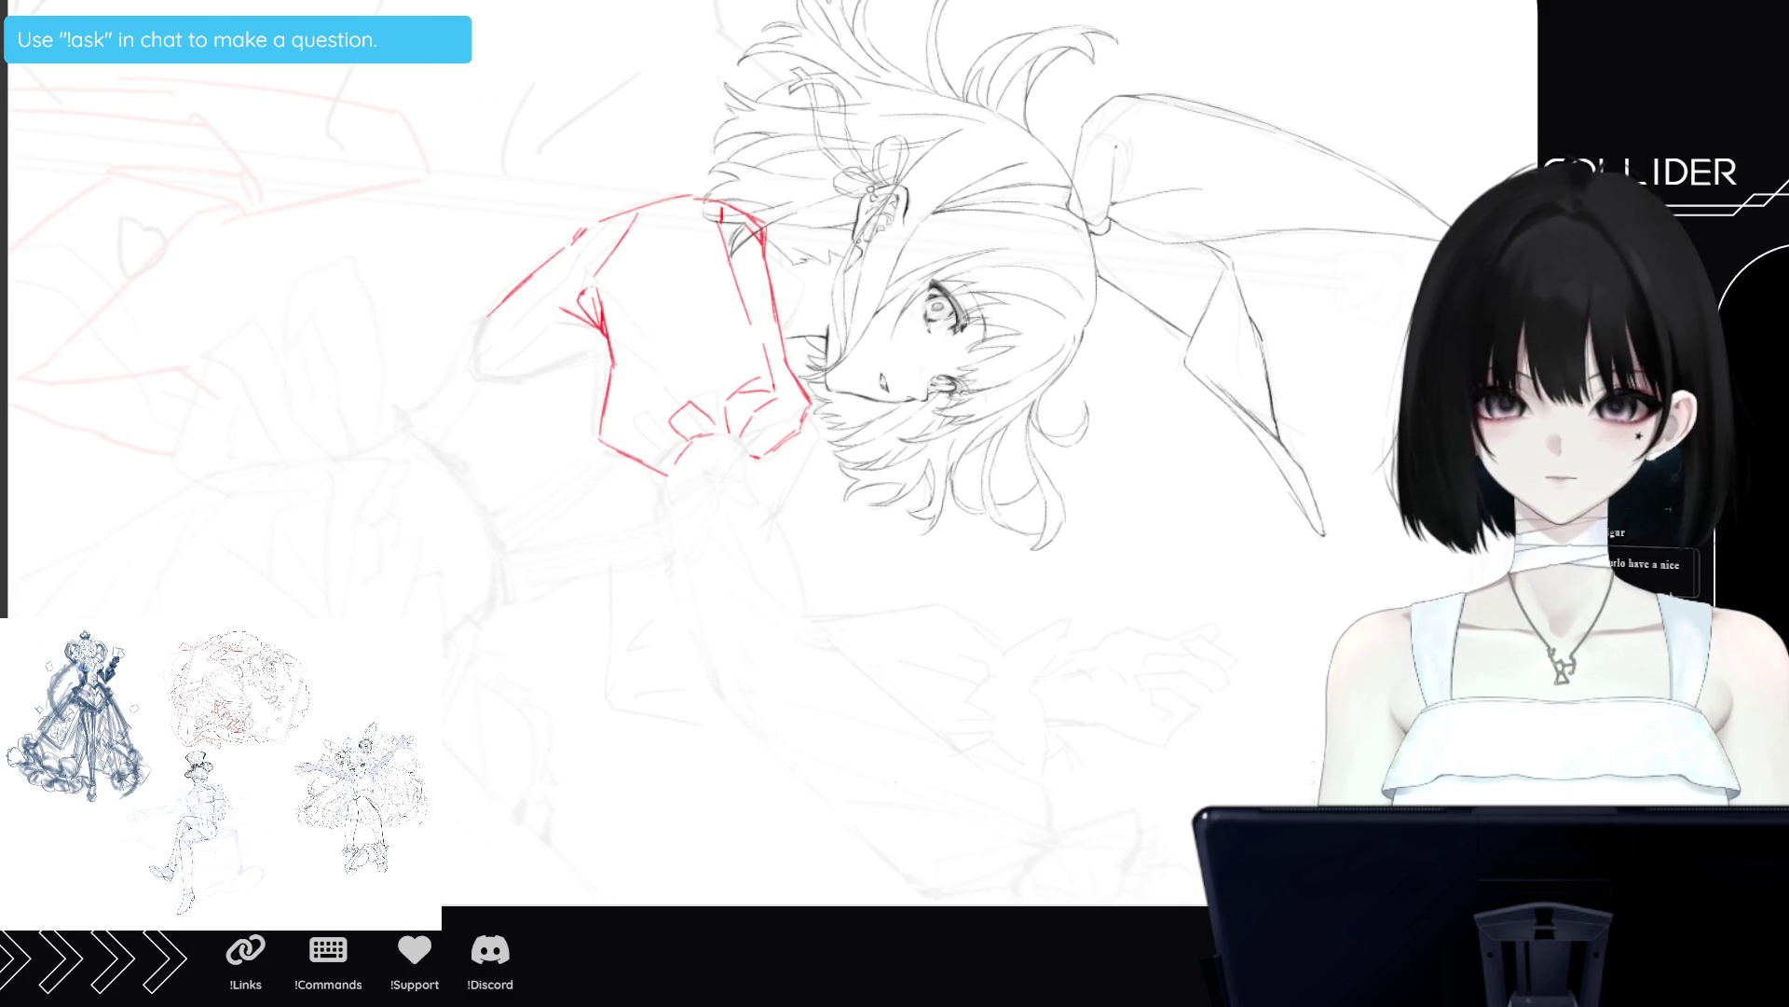
Sketch the outstretched arm's upper and under edges in red from sleeve to wrist.
scroll(720, 448, down, 4)
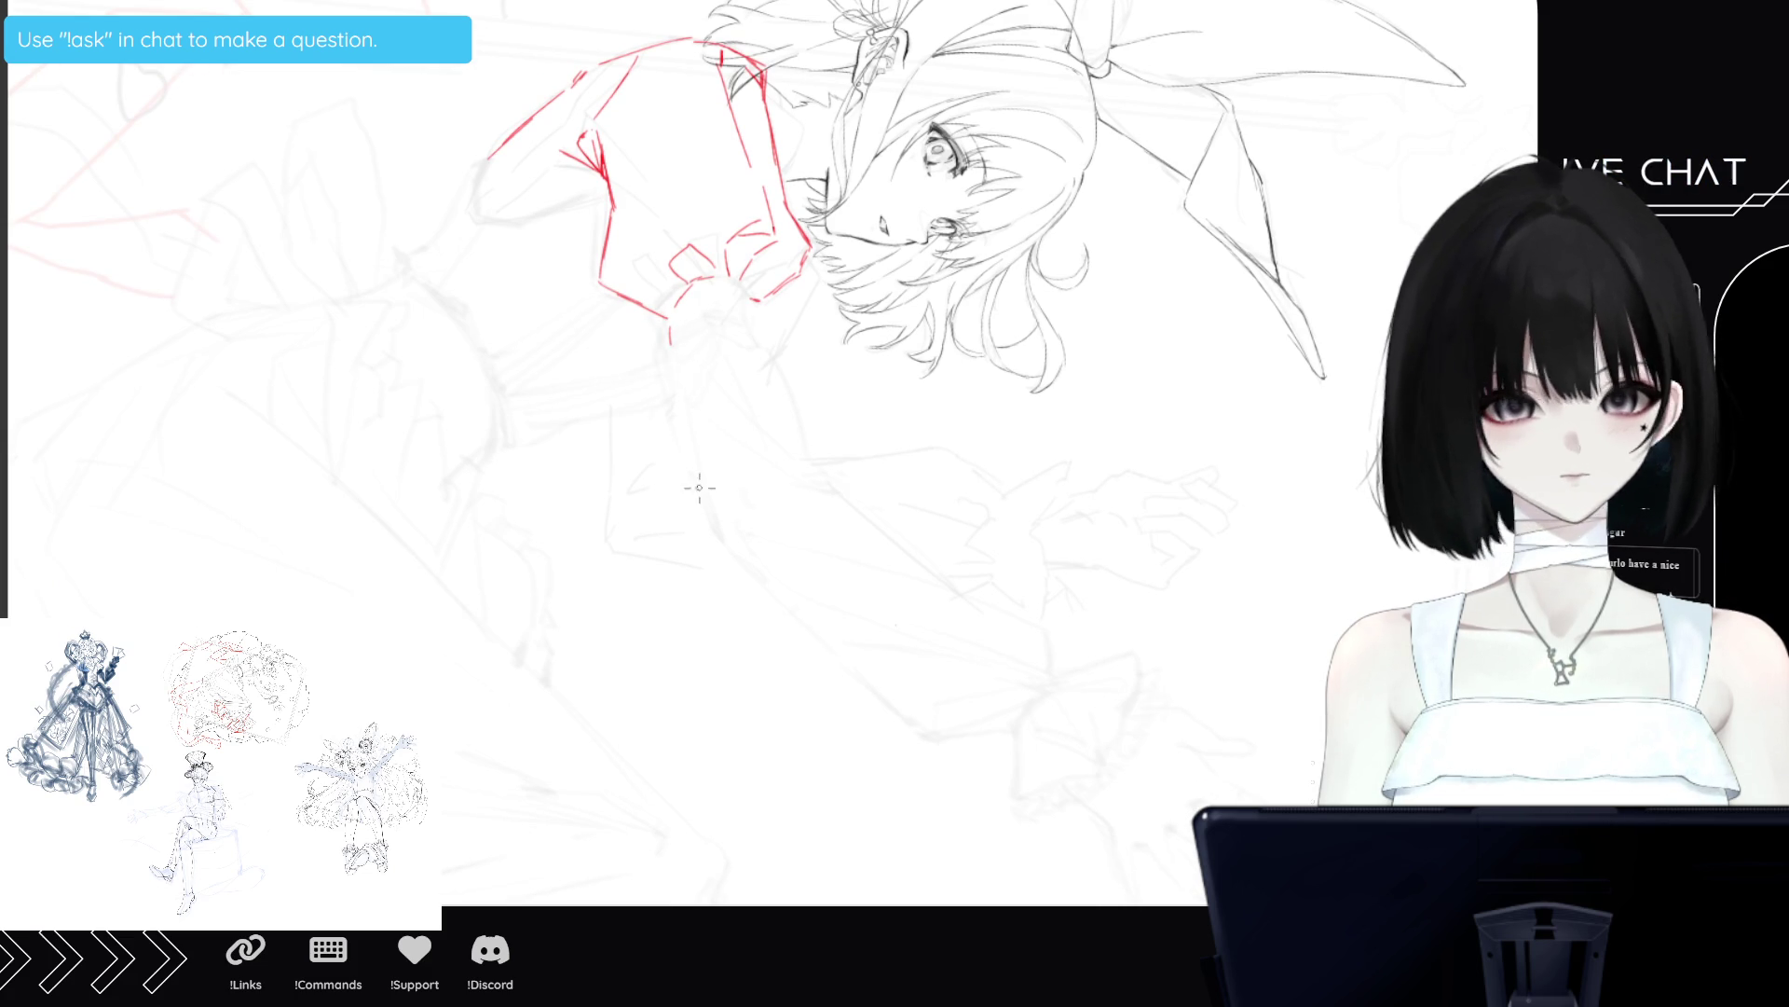
drag(688, 414, 719, 542)
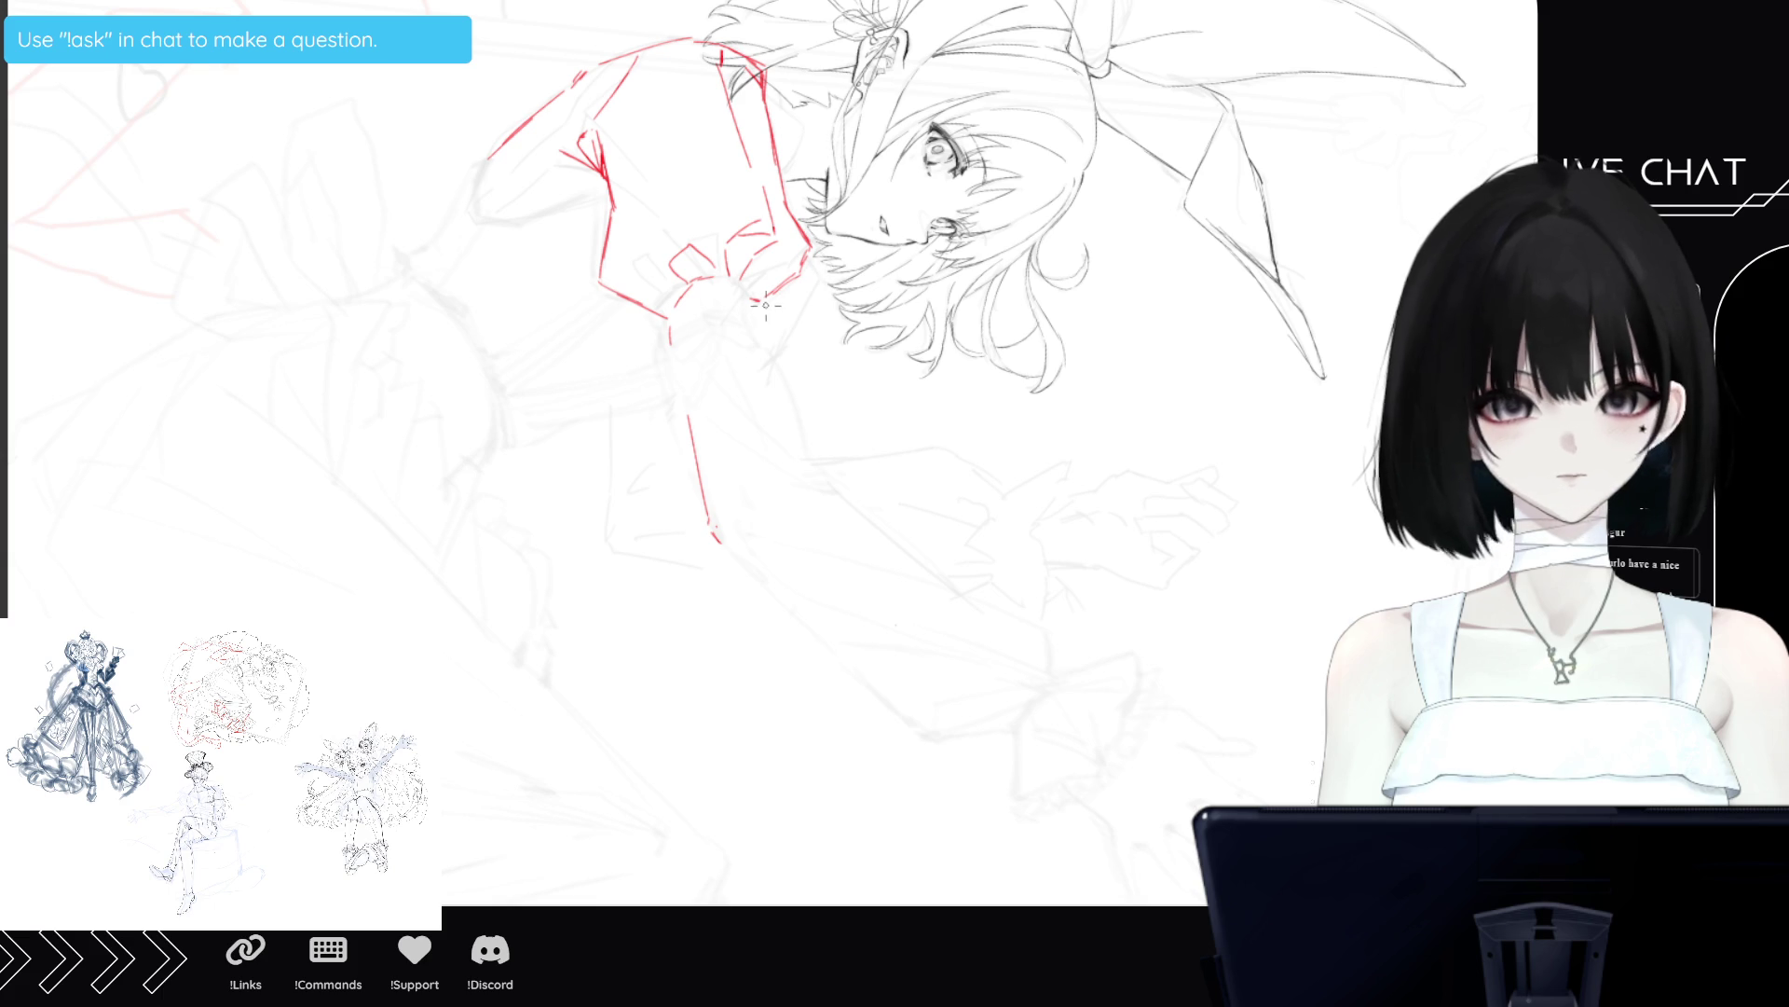
drag(773, 343, 798, 442)
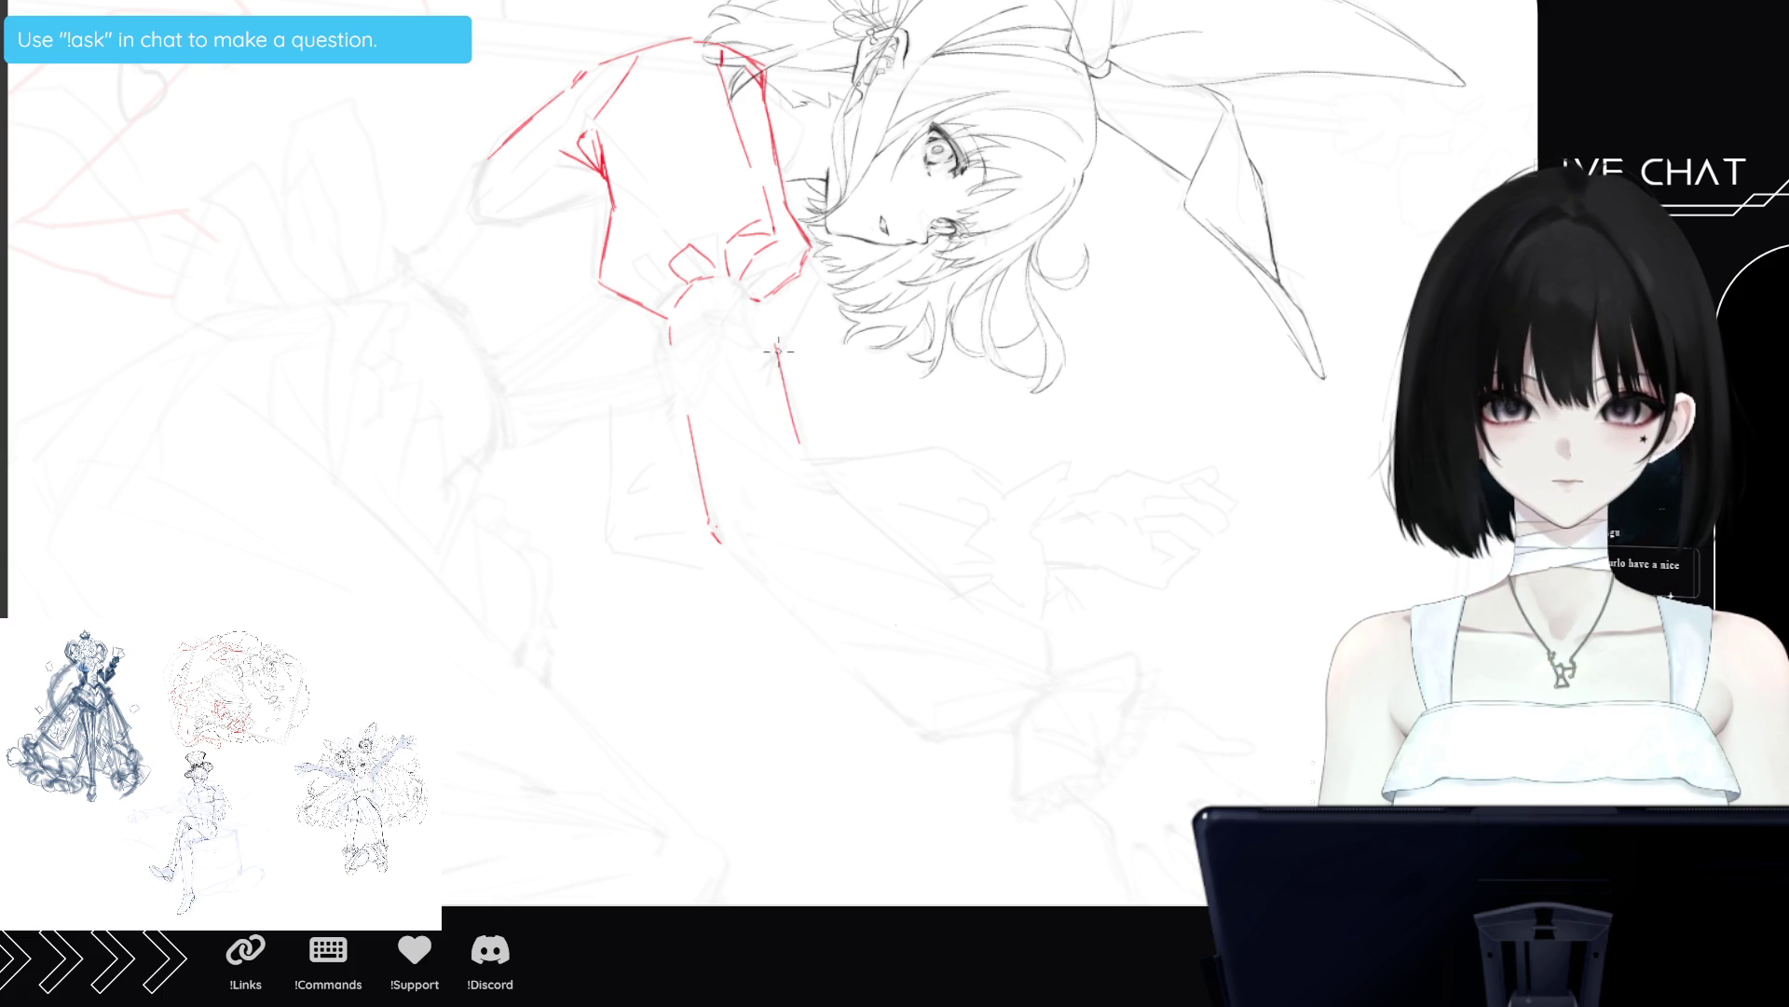
drag(753, 297, 808, 455)
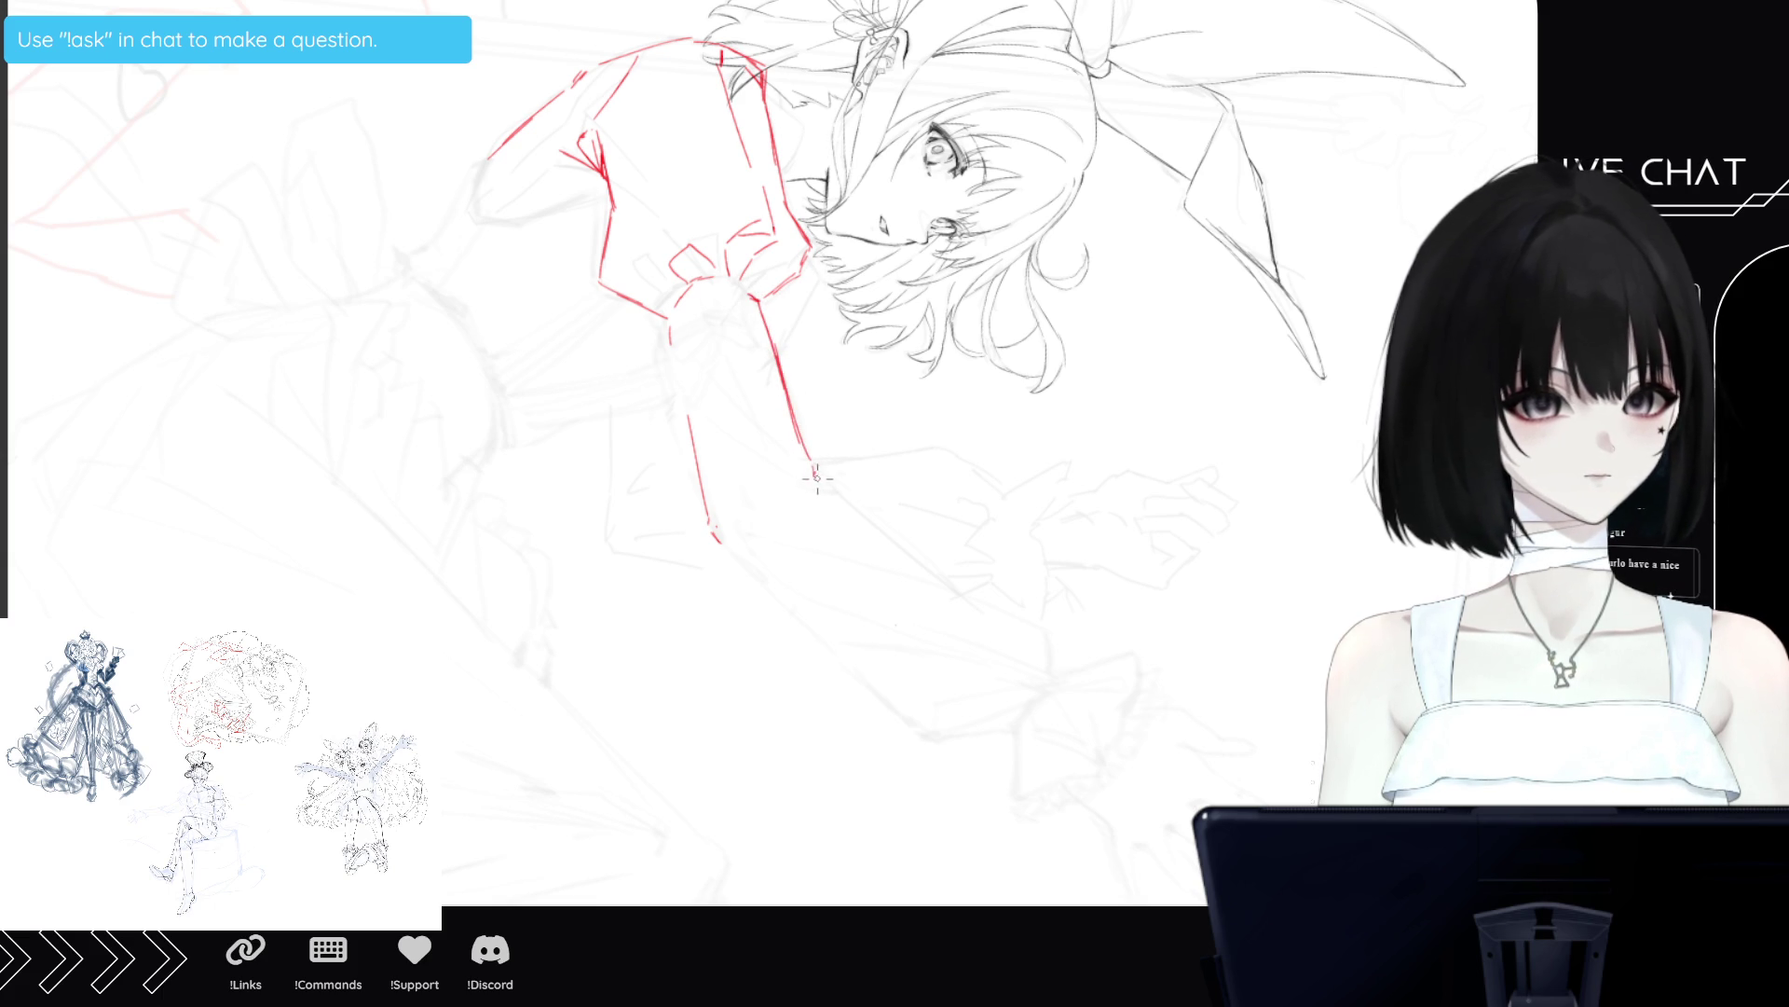
drag(738, 528, 852, 576)
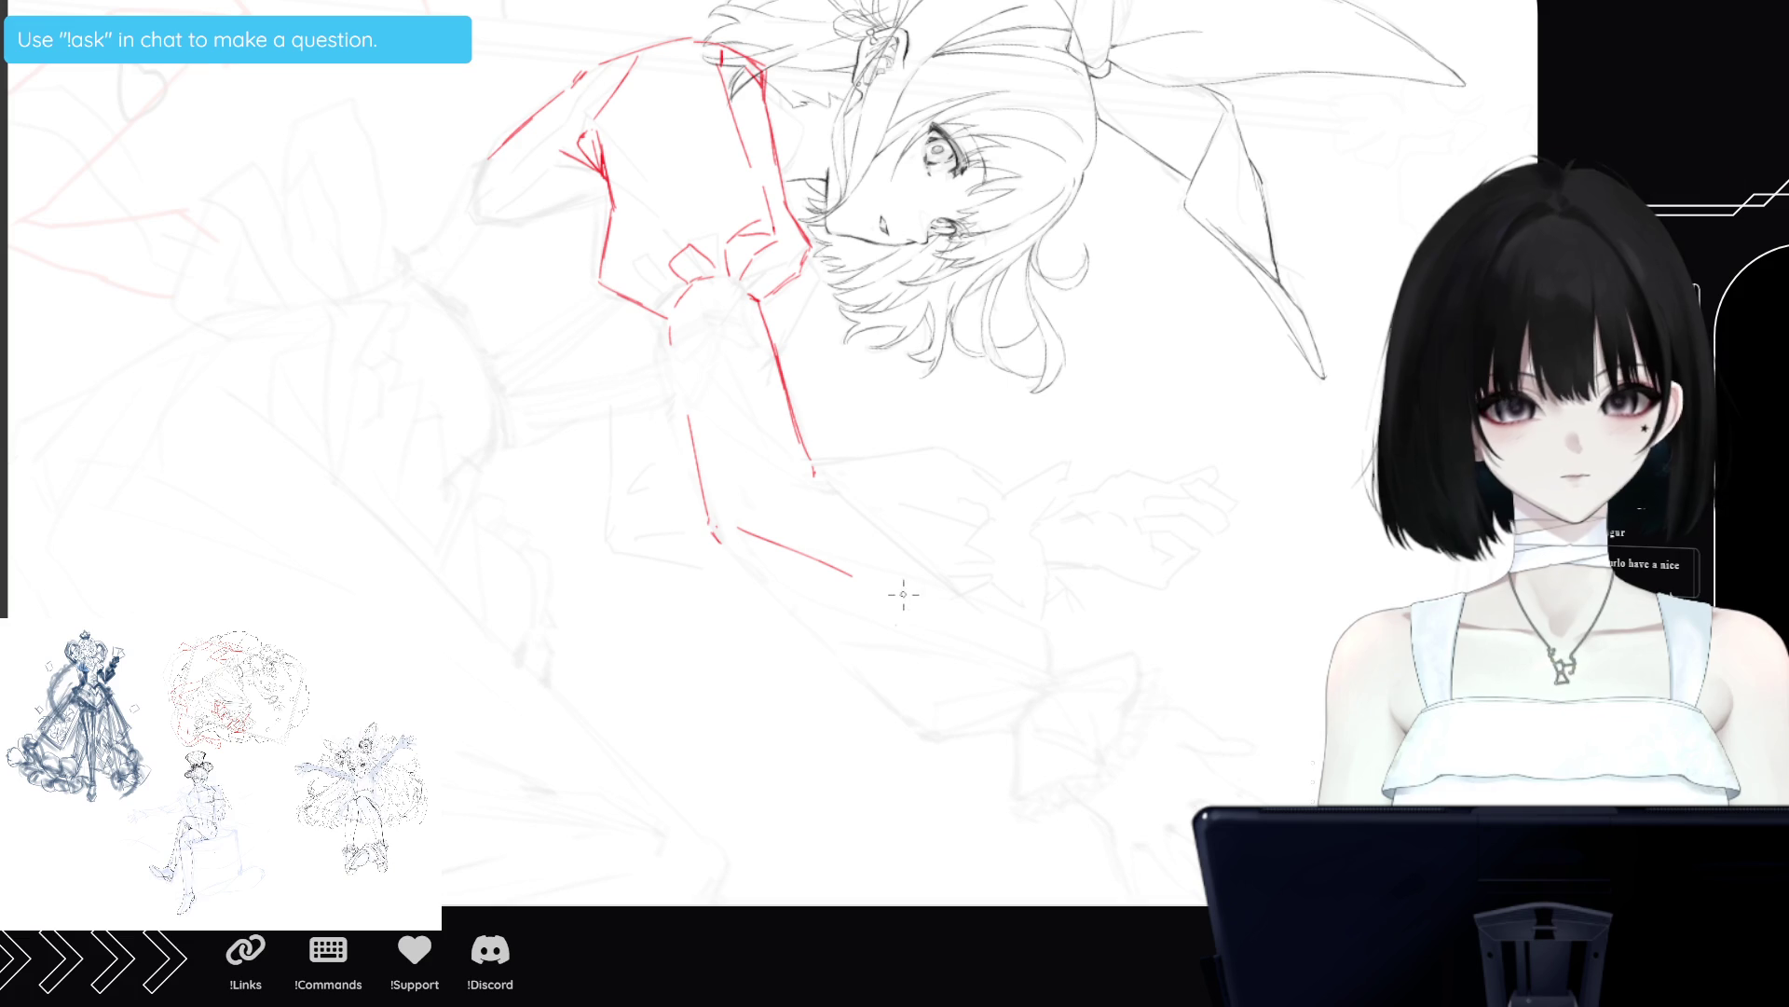
drag(816, 471, 1004, 610)
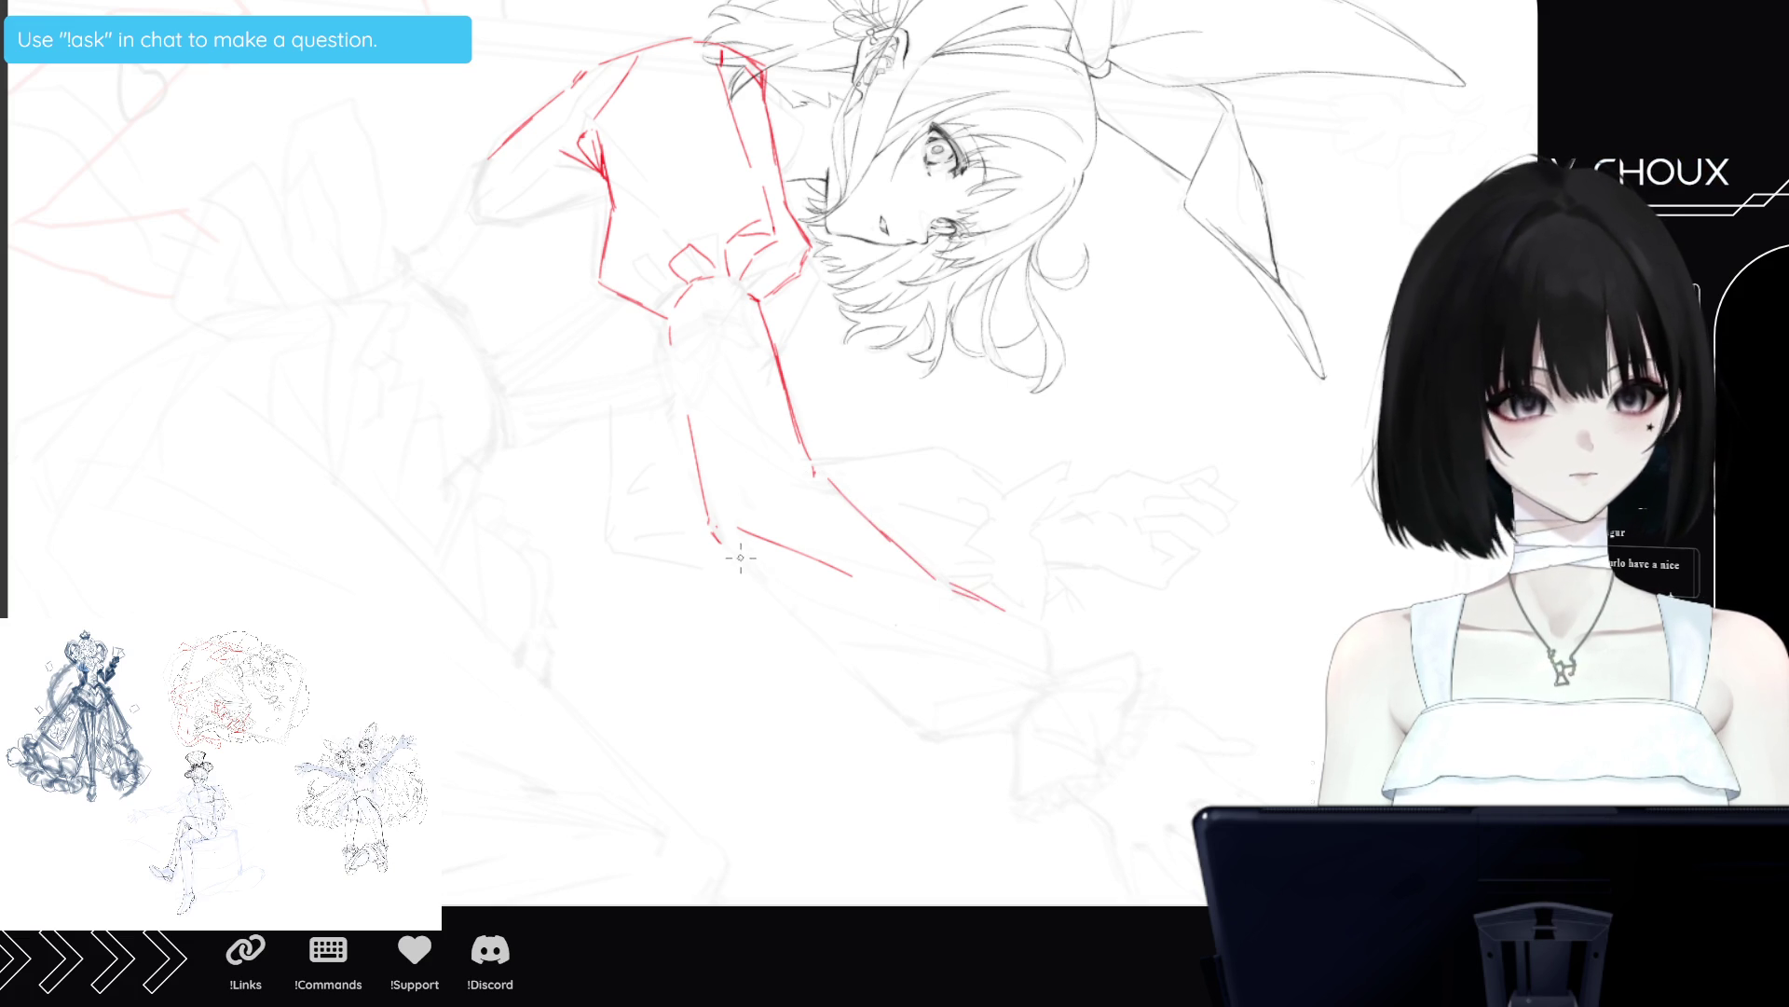
mouse_move(778, 601)
mouse_down()
mouse_move(913, 737)
mouse_move(1013, 739)
mouse_up()
drag(687, 391, 667, 317)
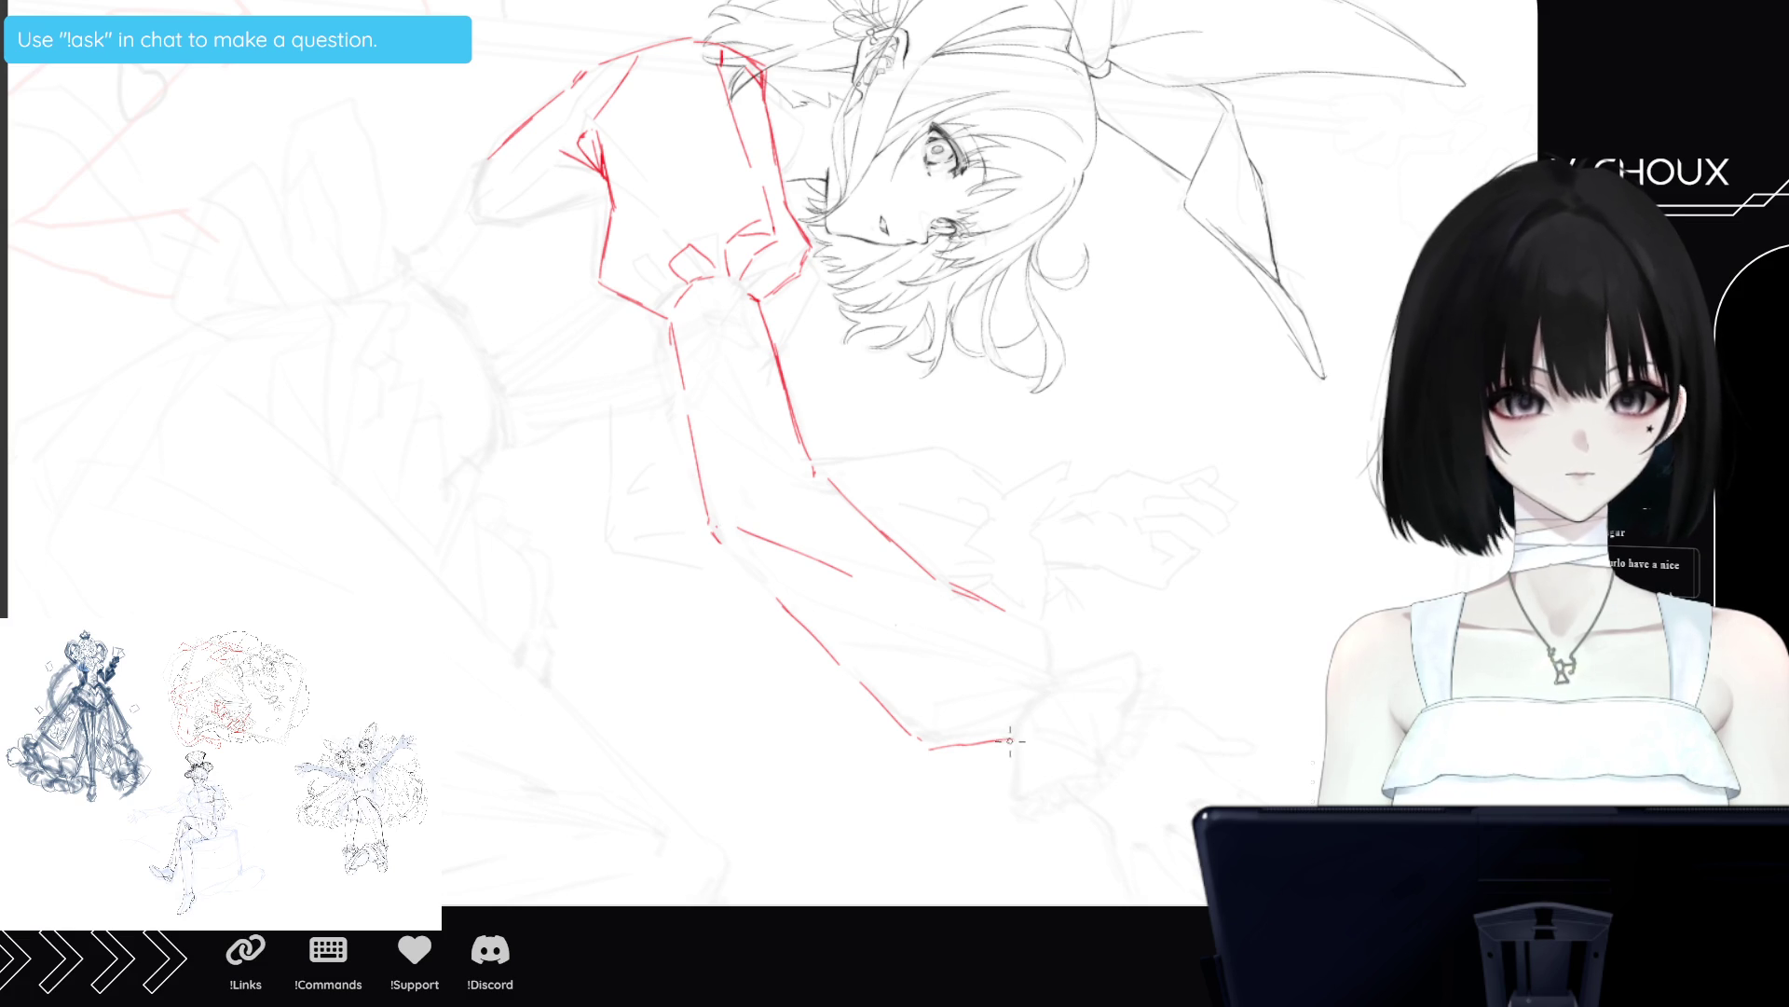
Sketch the angular cuff wedge at the wrist with a V-shaped fold.
drag(912, 710, 1005, 732)
mouse_move(941, 715)
mouse_down()
mouse_move(937, 736)
mouse_move(1002, 749)
mouse_up()
drag(1050, 634, 1041, 707)
mouse_move(1019, 615)
mouse_down()
mouse_move(1051, 643)
mouse_move(1046, 703)
mouse_up()
mouse_move(1055, 643)
mouse_down()
mouse_move(1051, 695)
mouse_move(1051, 667)
mouse_up()
mouse_move(1029, 619)
mouse_down()
mouse_move(1055, 637)
mouse_move(1031, 713)
mouse_up()
drag(1044, 652, 1029, 705)
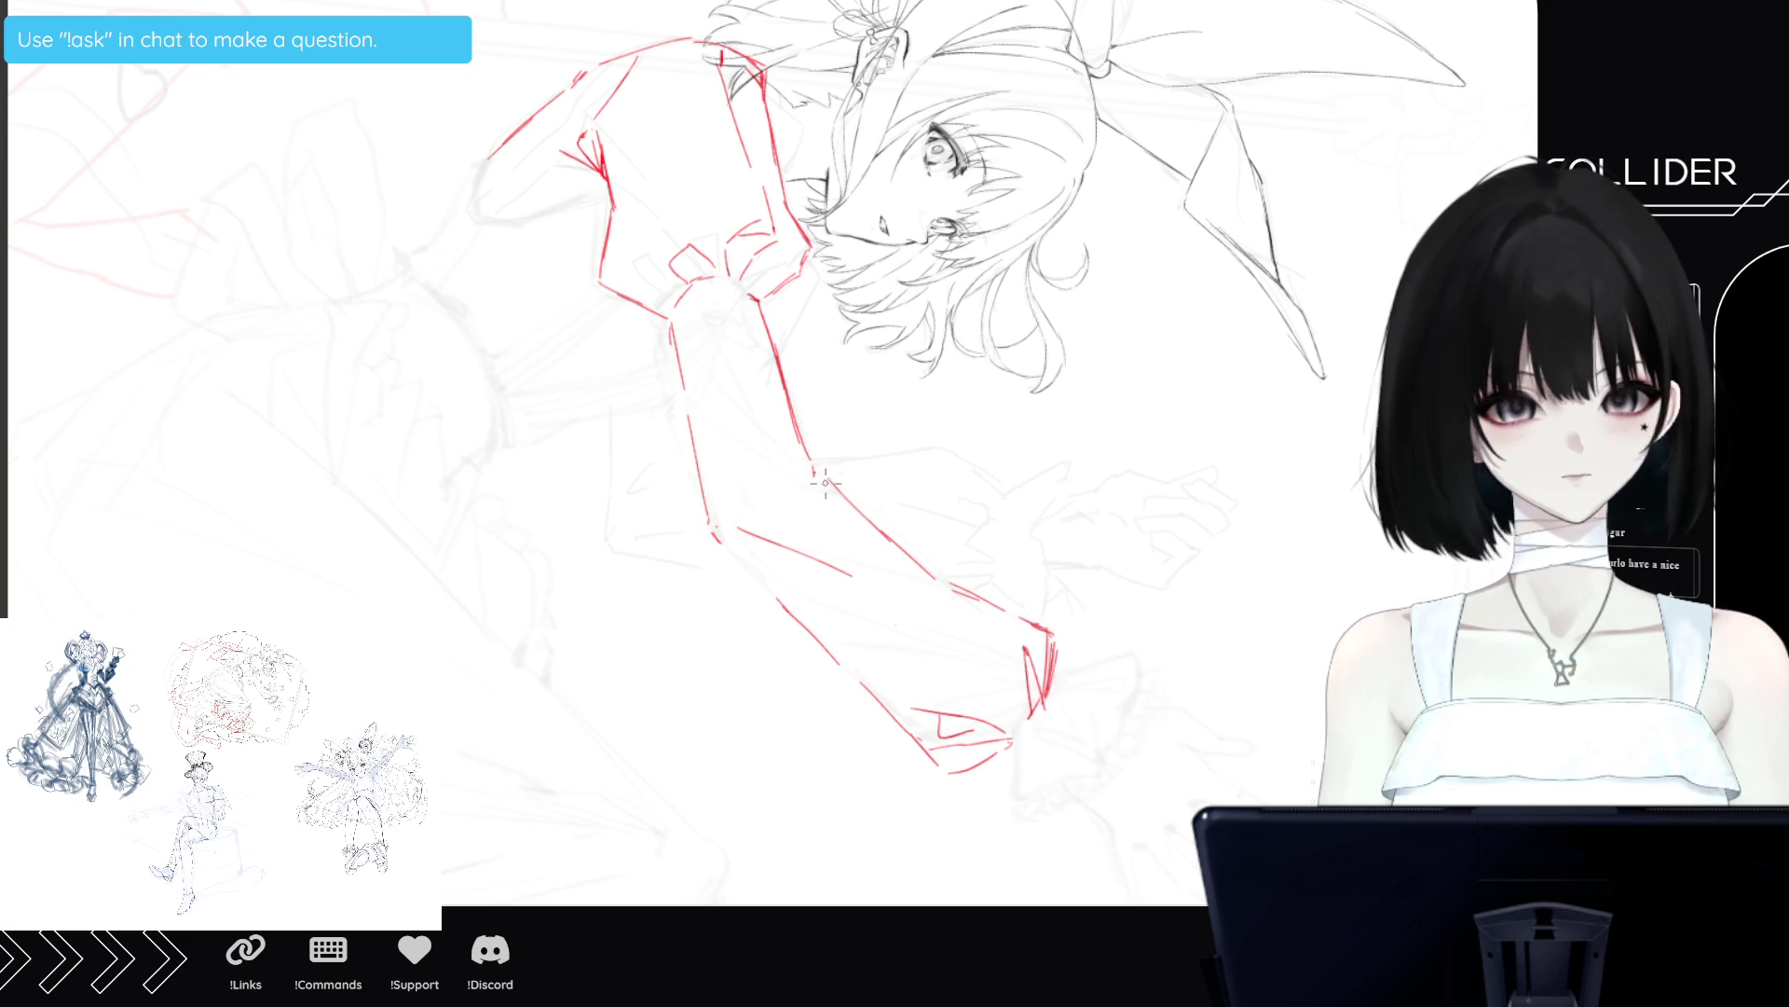
Mark the elbow crease and add fold marks along the upper arm.
drag(770, 472, 809, 479)
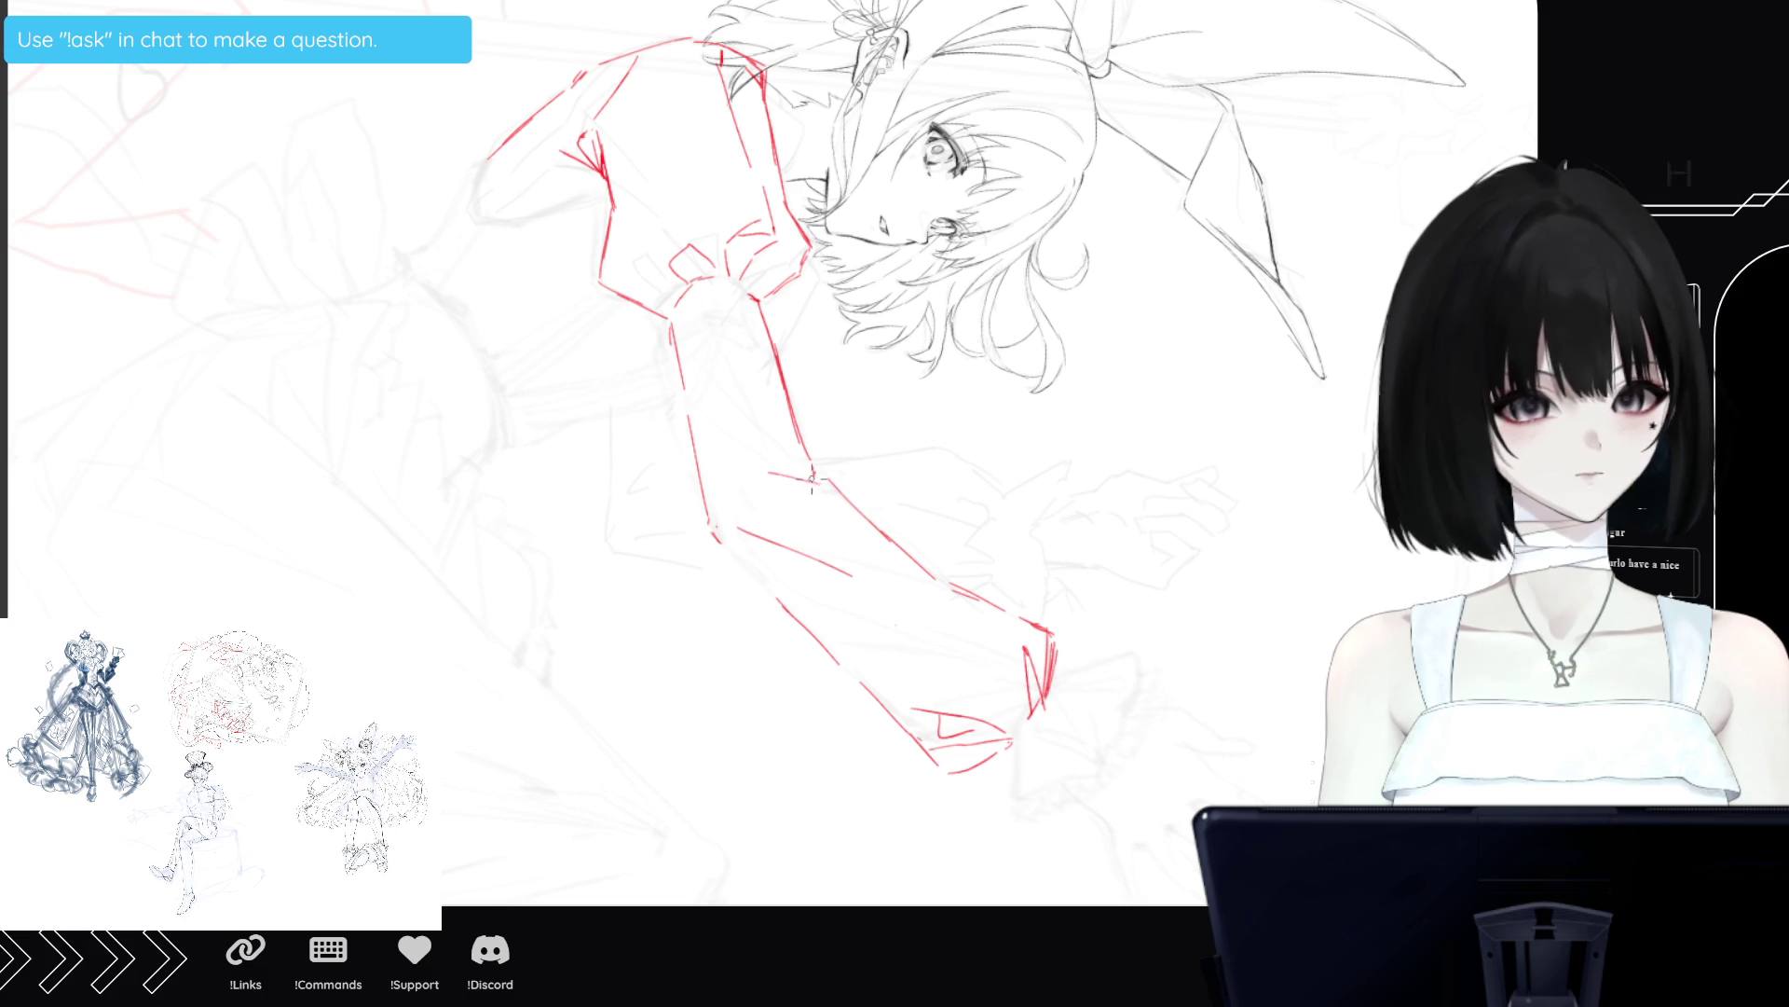
drag(774, 432, 821, 475)
drag(732, 395, 751, 412)
drag(701, 338, 713, 365)
mouse_move(788, 472)
mouse_down()
mouse_move(831, 481)
mouse_move(735, 486)
mouse_move(814, 490)
mouse_up()
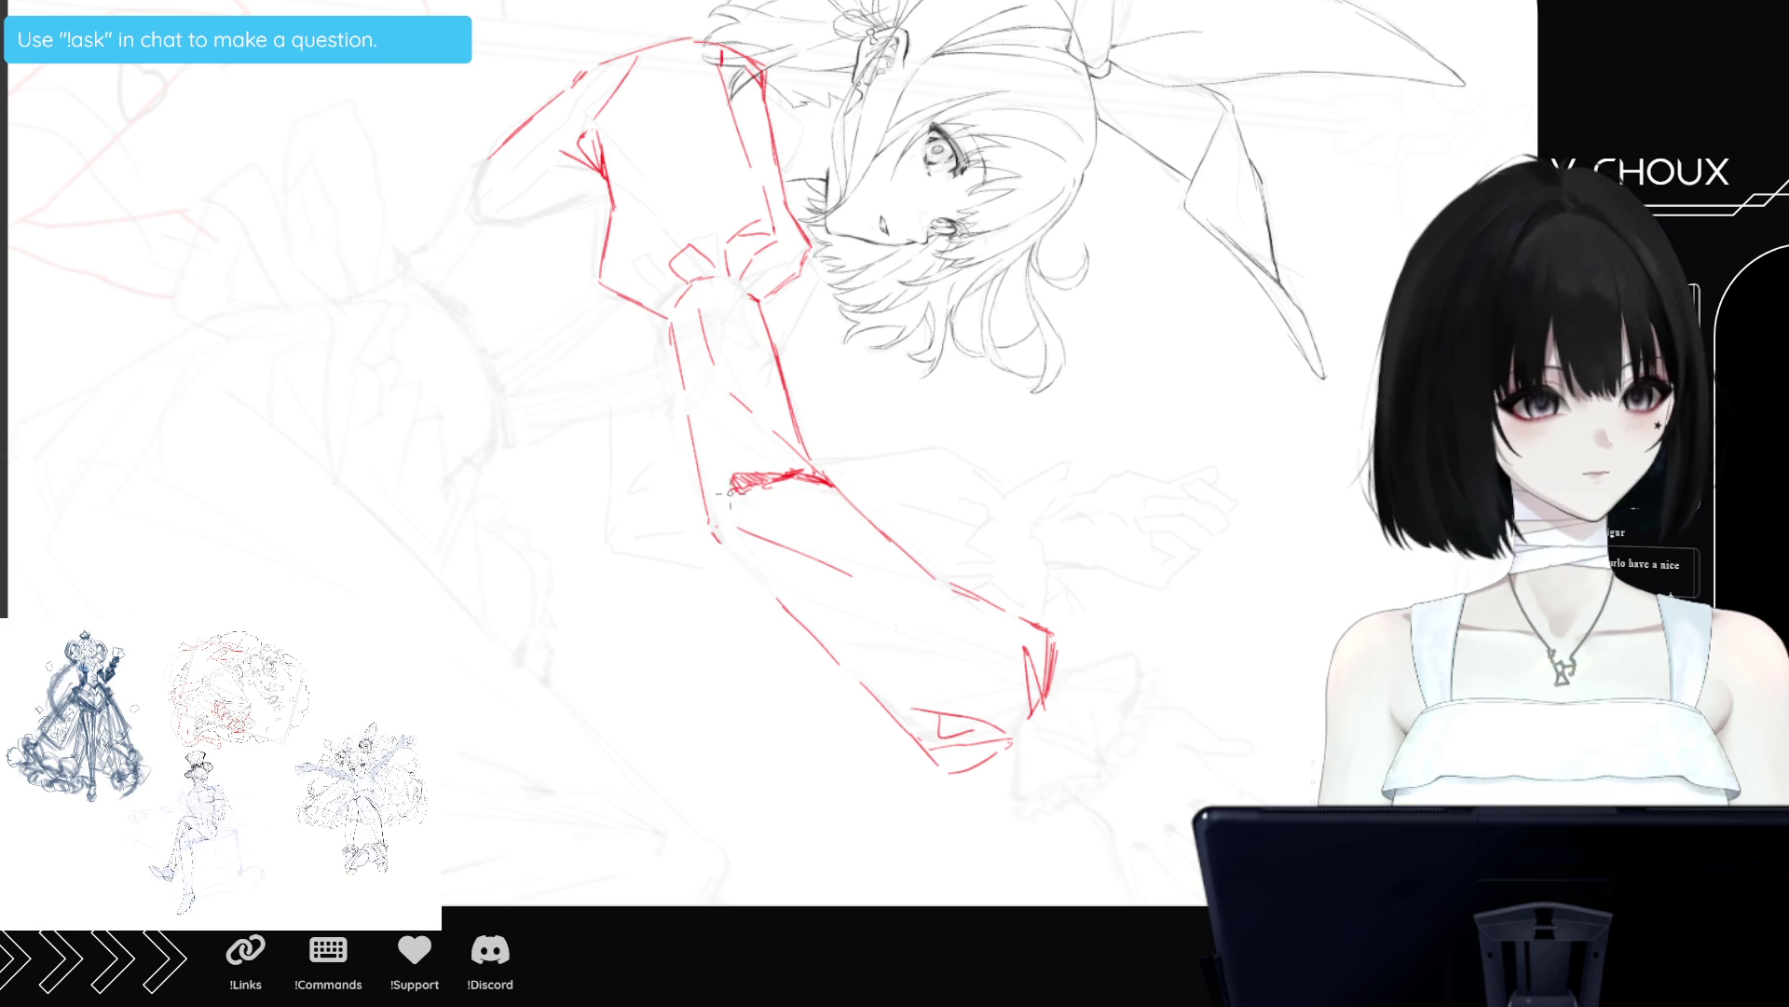
Clean up the elbow scribble, redraw the crease and hatch the sleeve's lower edge.
drag(716, 518, 811, 539)
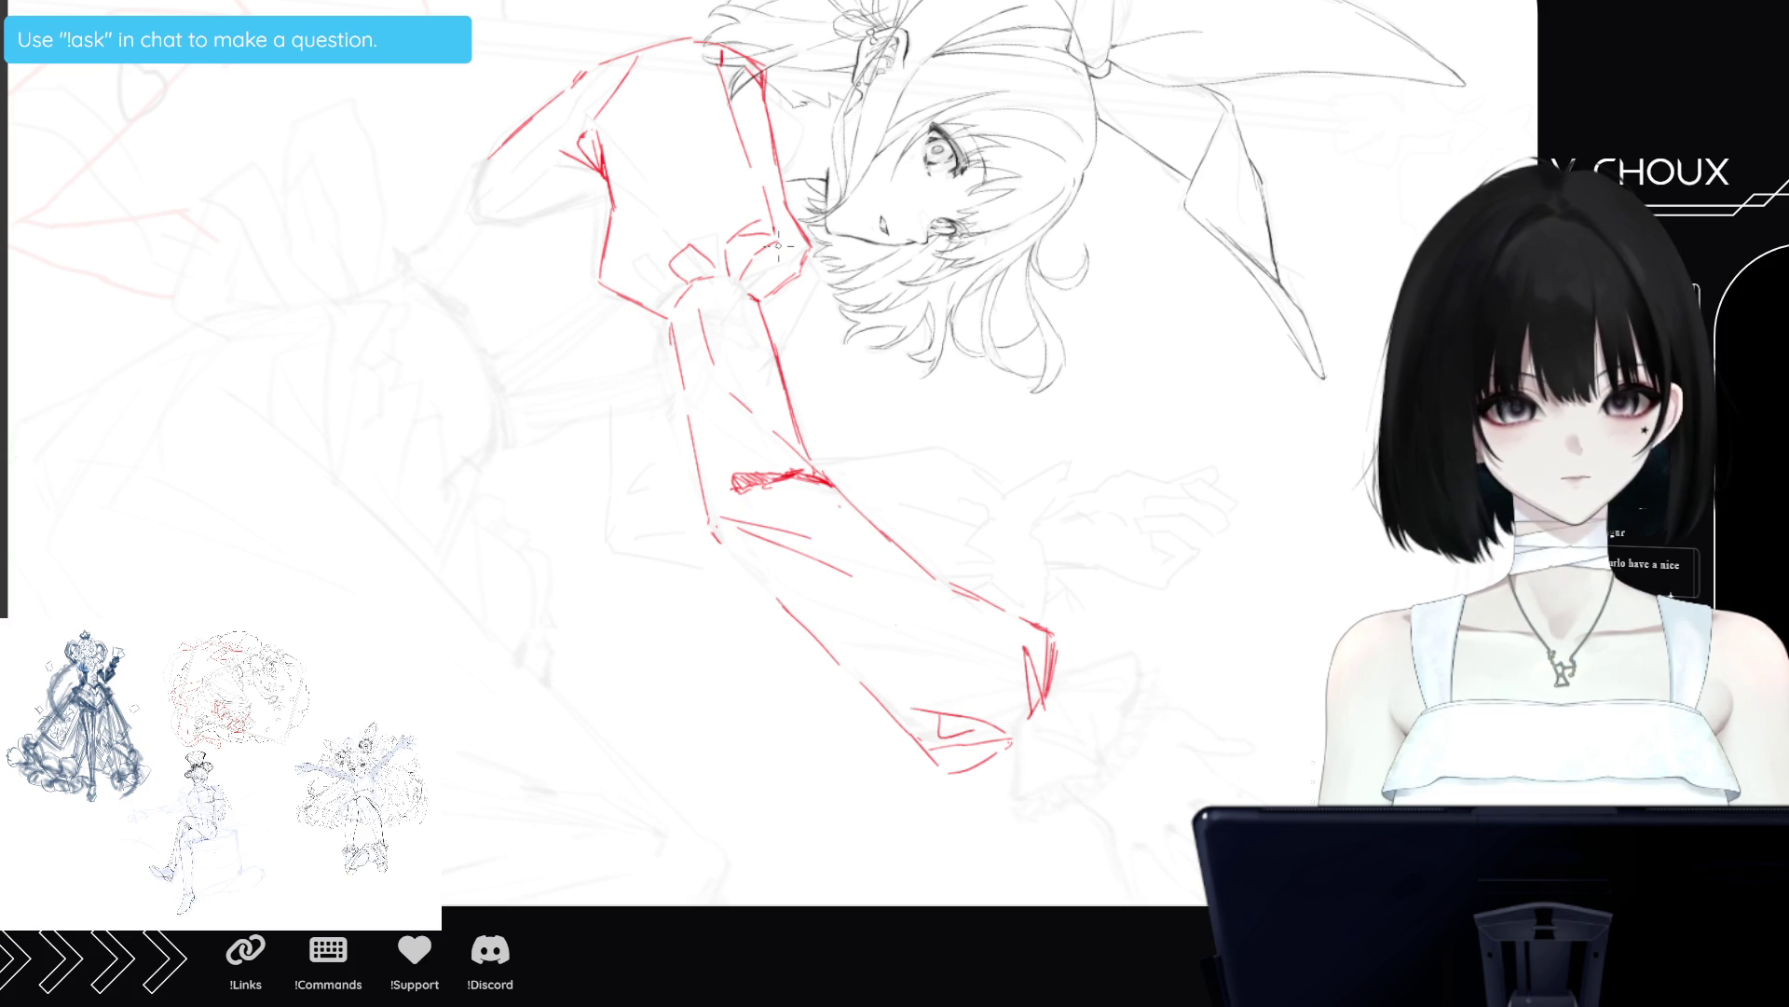
mouse_move(736, 486)
mouse_down()
mouse_move(816, 494)
mouse_move(801, 475)
mouse_up()
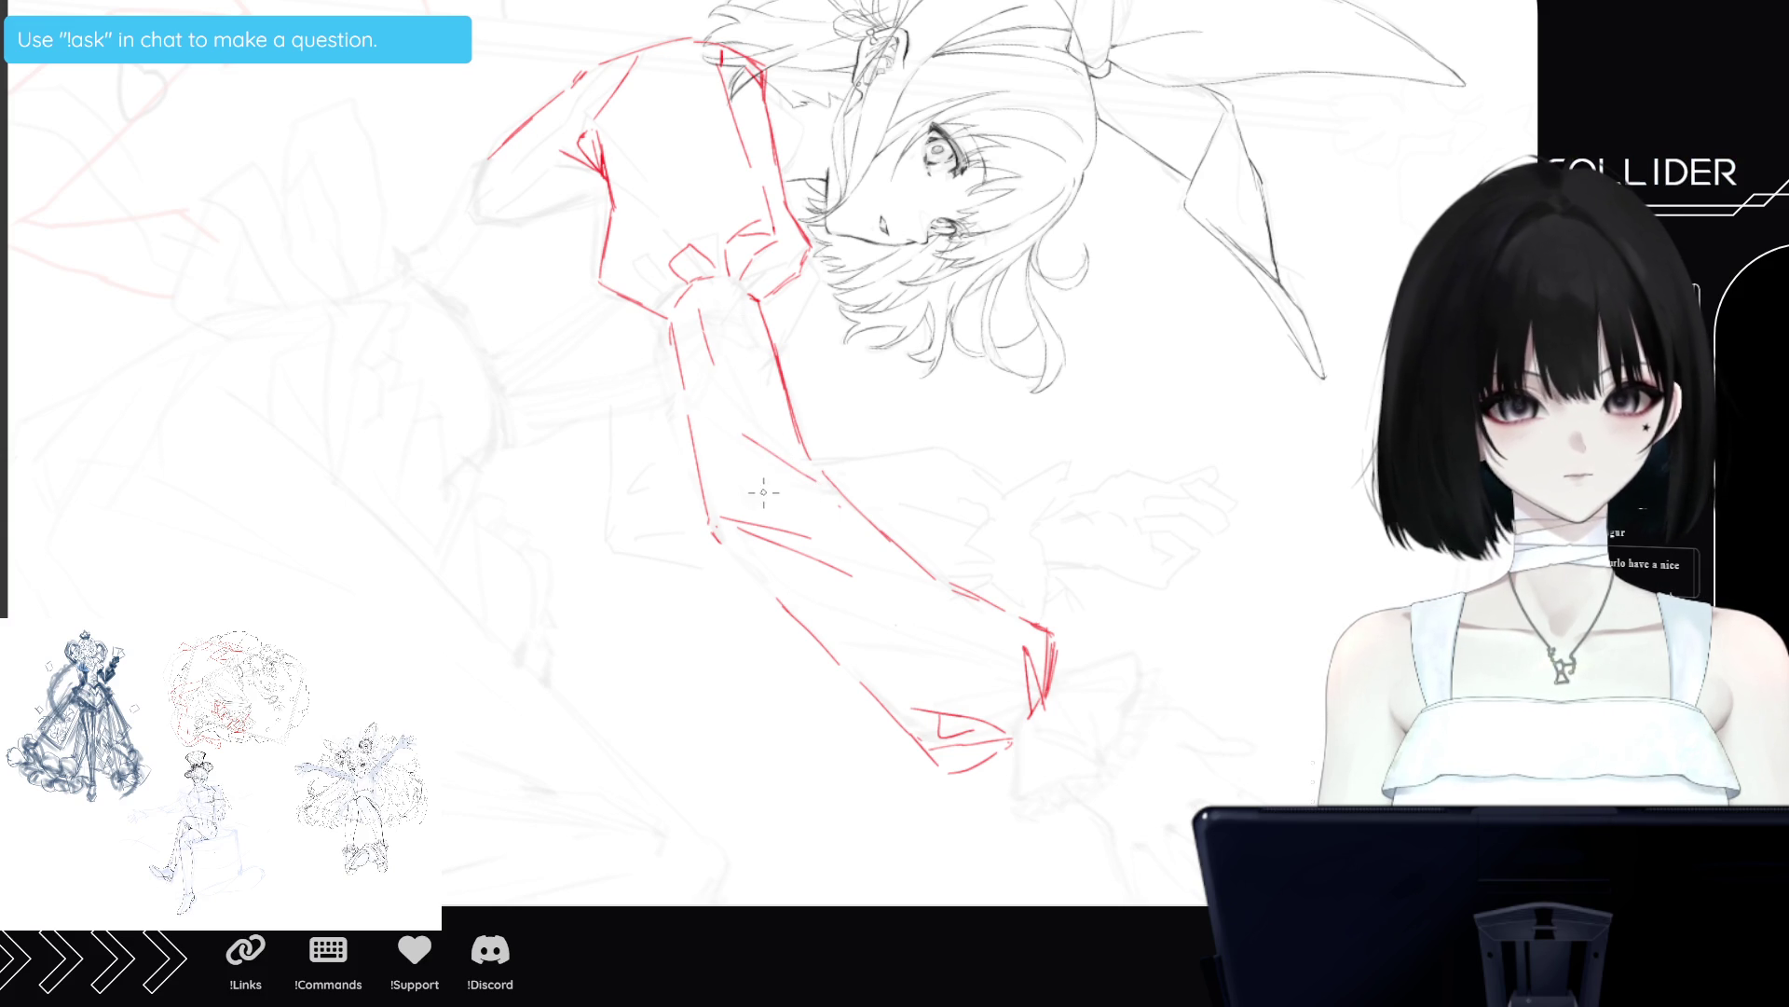
mouse_move(768, 489)
mouse_down()
mouse_move(751, 503)
mouse_move(770, 475)
mouse_move(809, 468)
mouse_up()
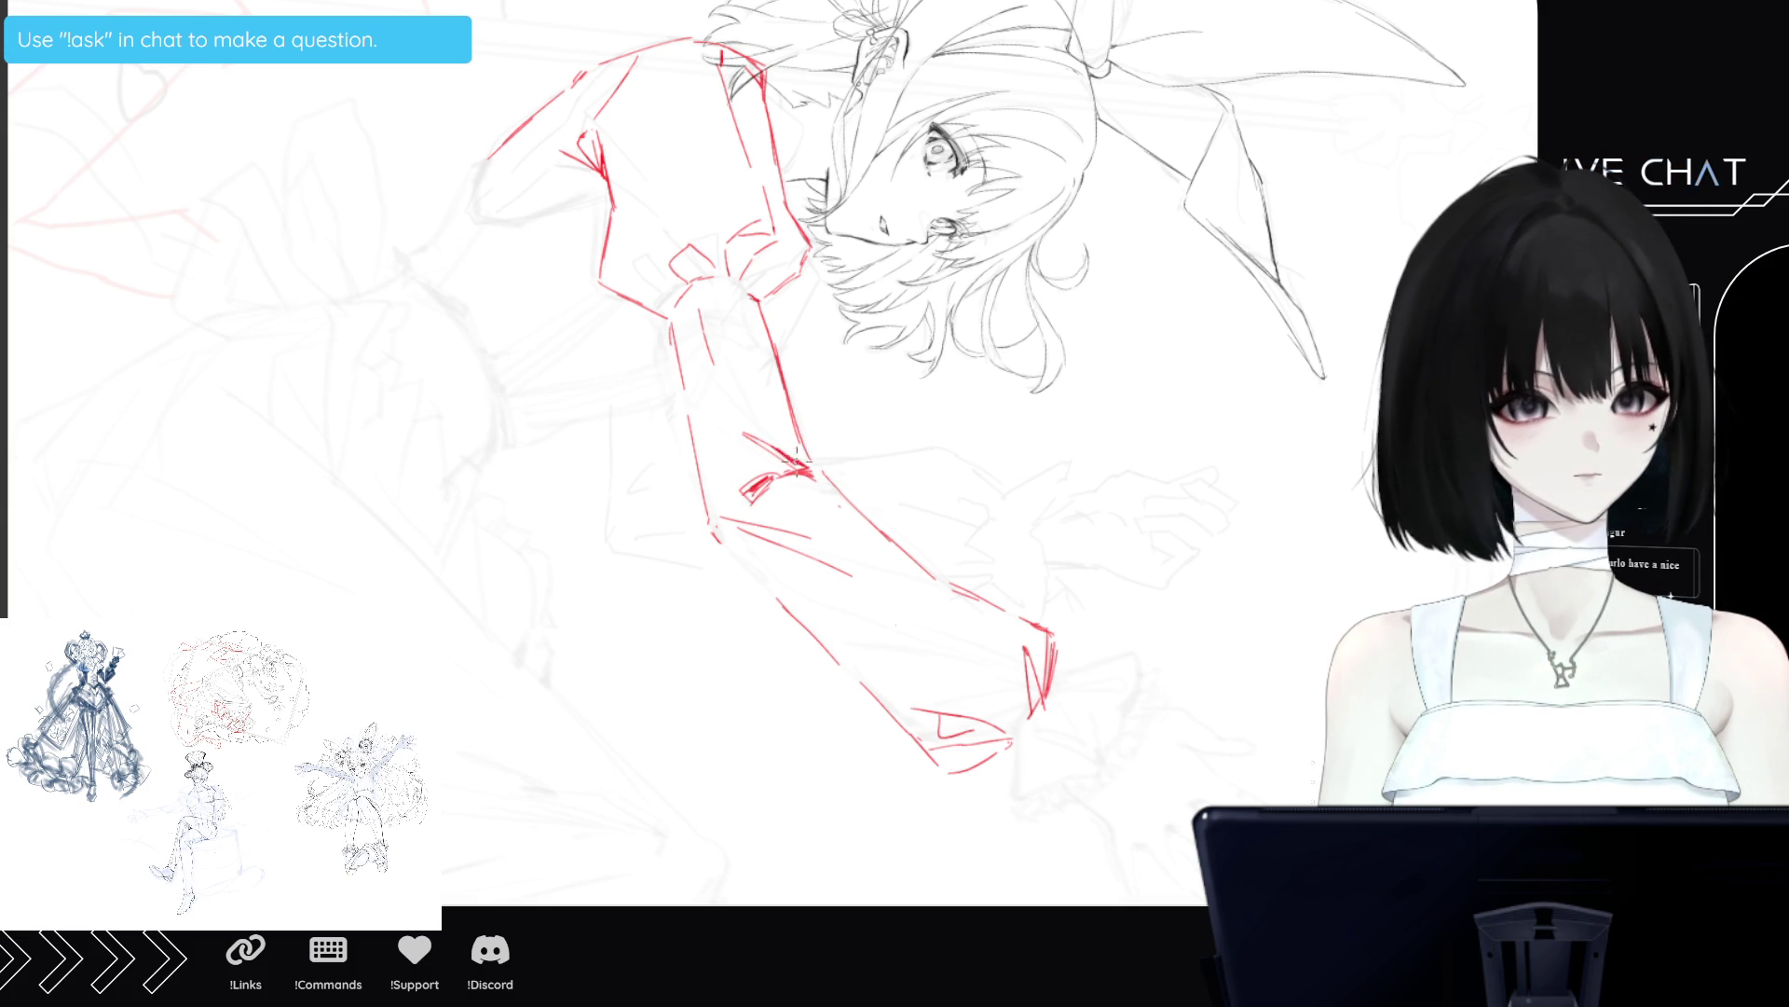
drag(713, 373, 822, 471)
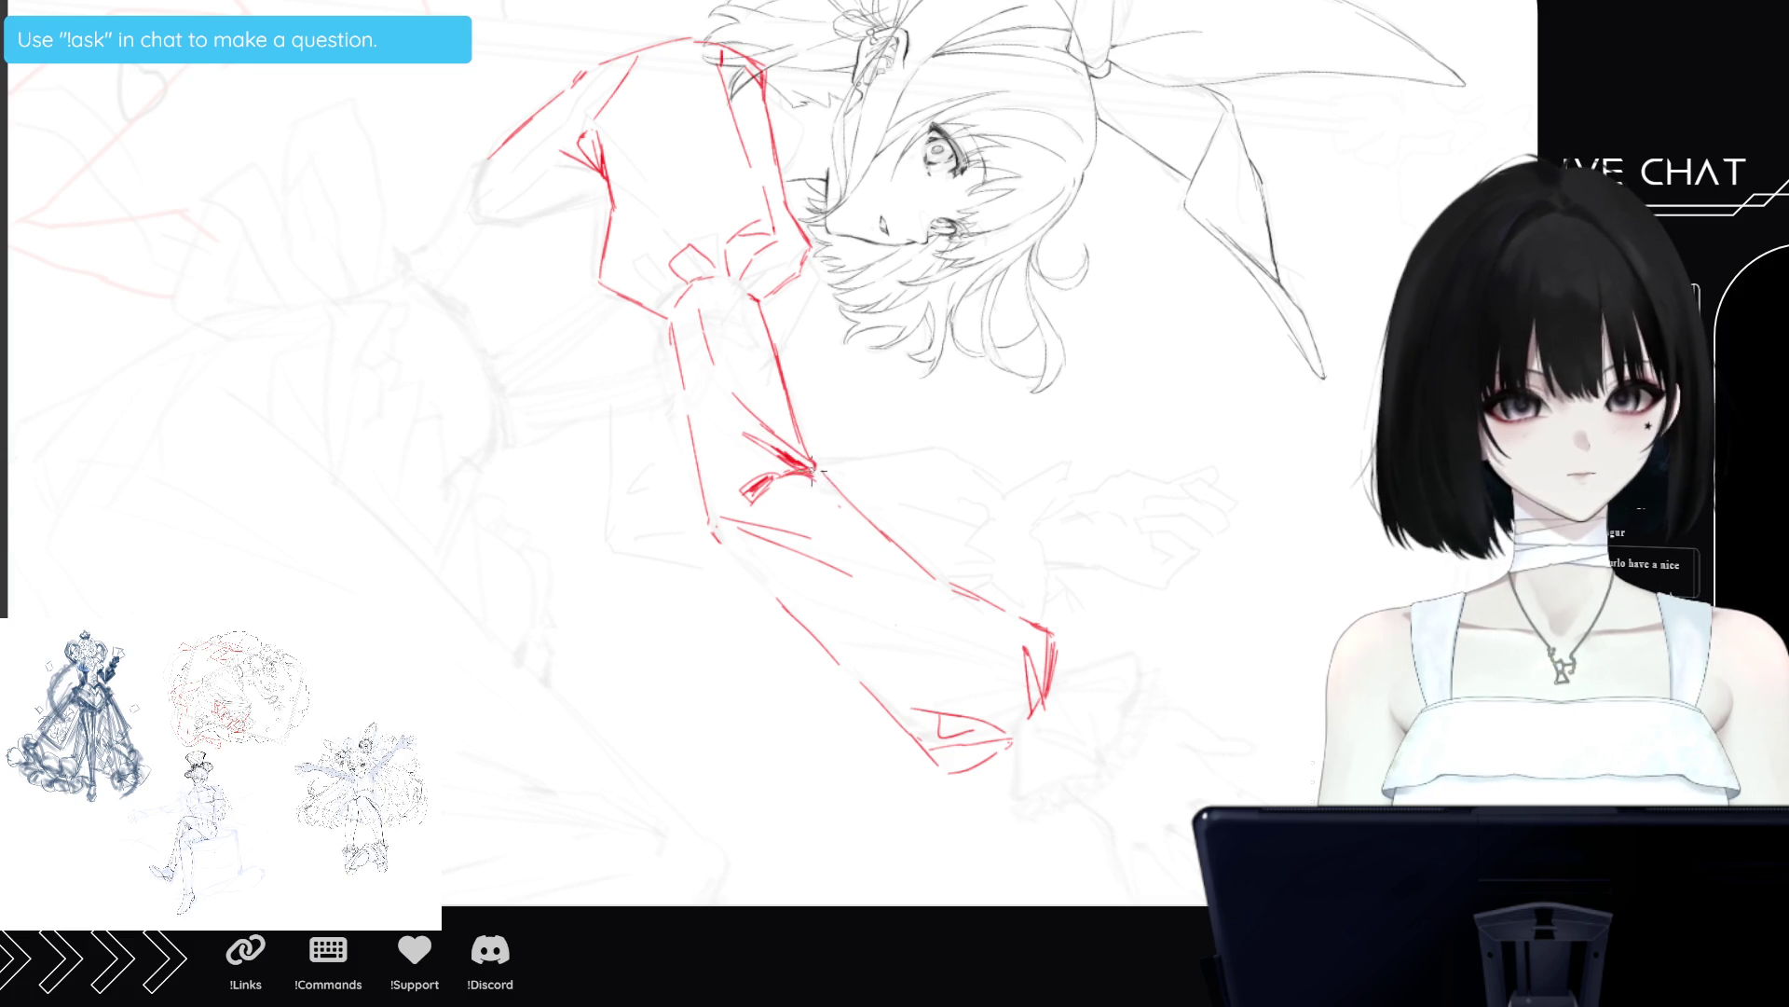
drag(813, 468, 774, 438)
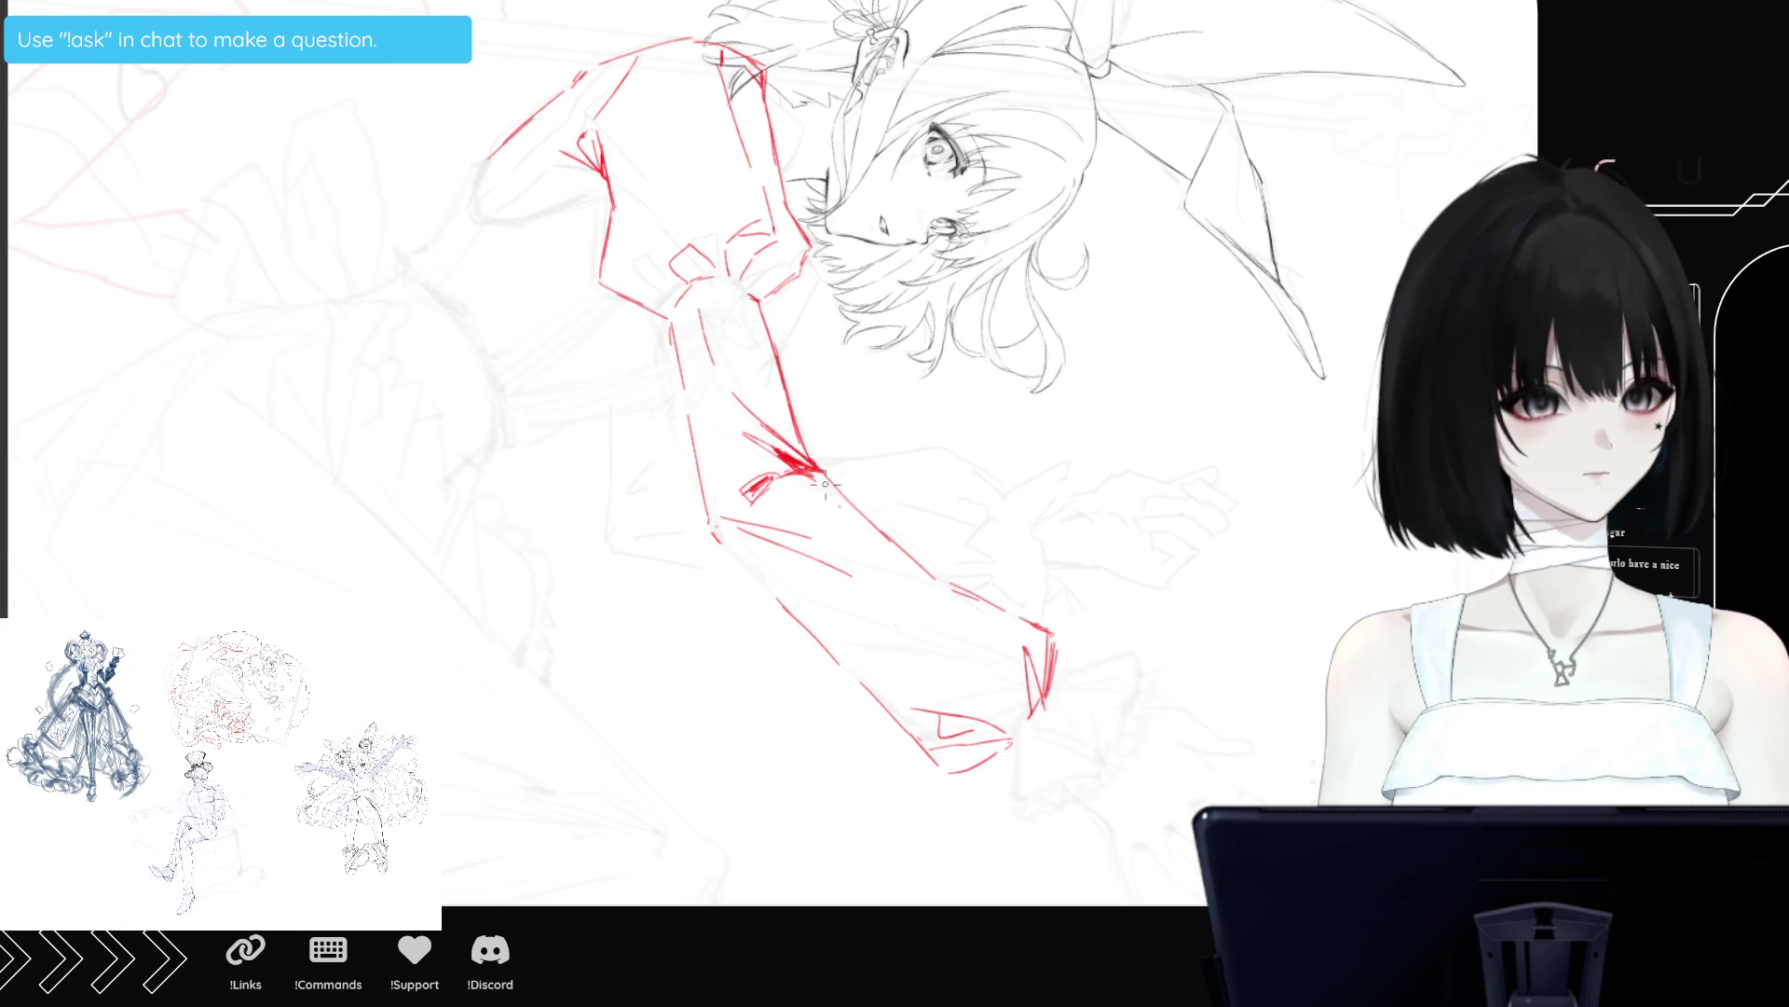
Erase the stray red strokes around the shoulder.
key(e)
drag(736, 261, 634, 299)
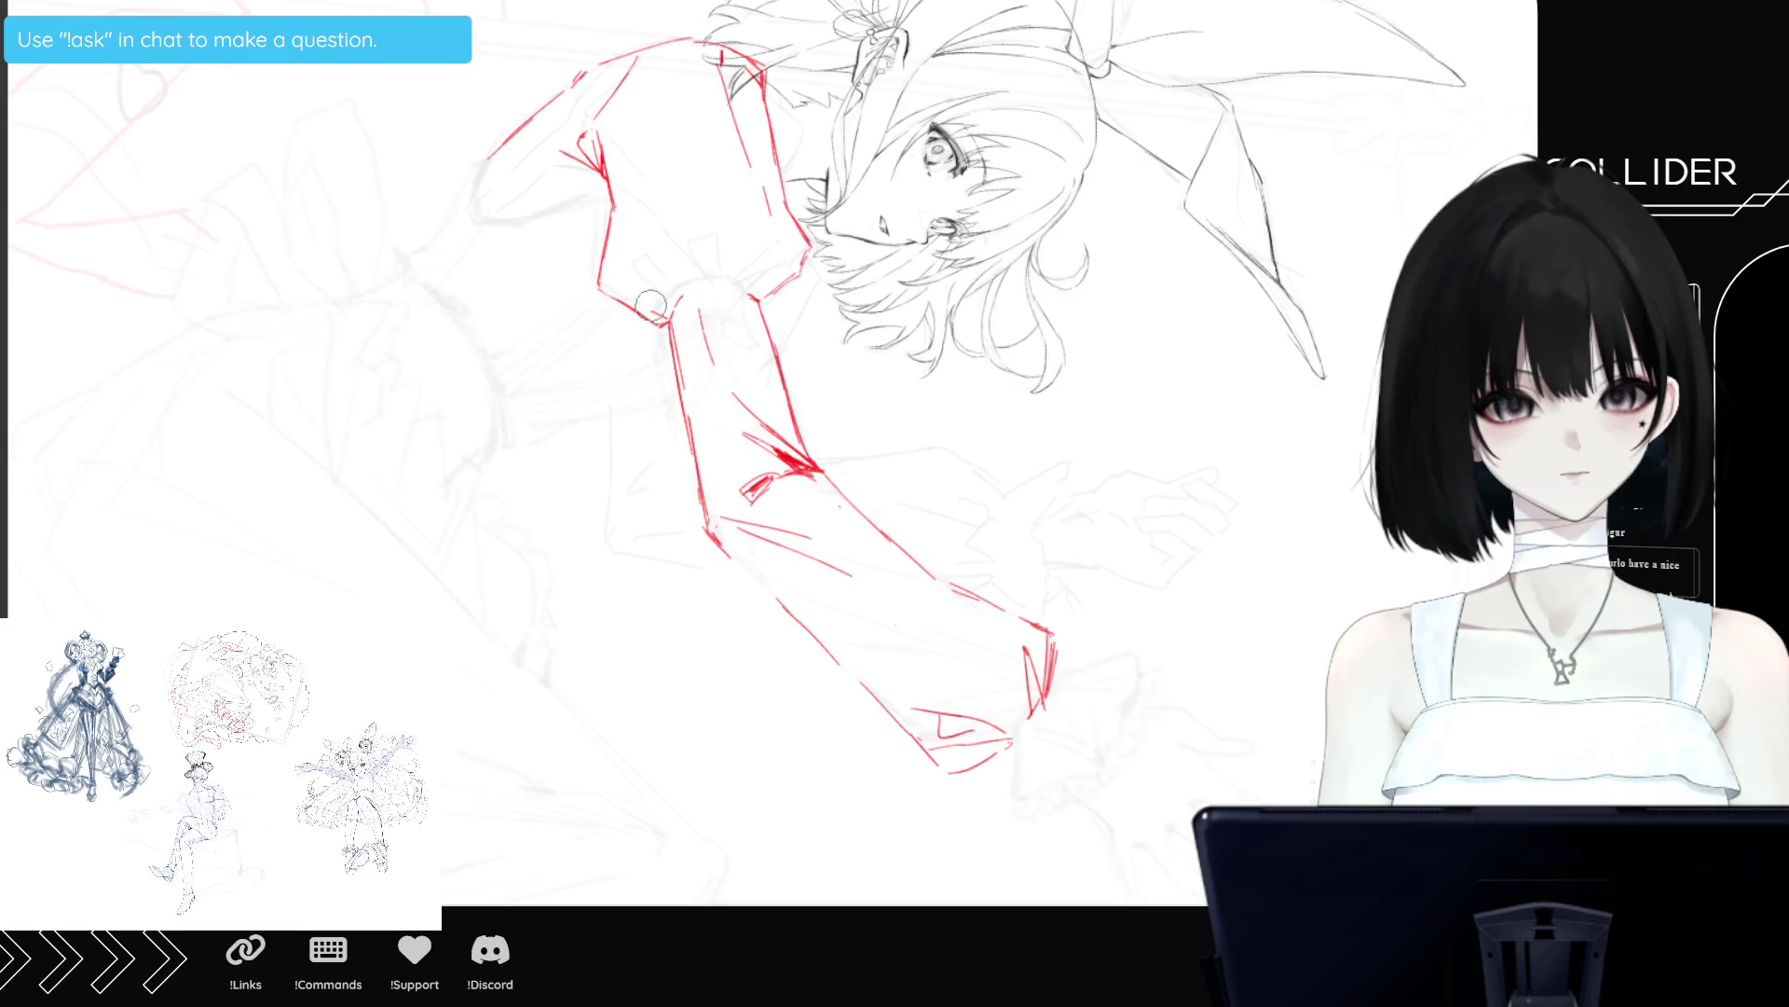
mouse_move(734, 116)
mouse_down()
mouse_move(789, 224)
mouse_move(778, 280)
mouse_move(803, 241)
mouse_move(734, 23)
mouse_up()
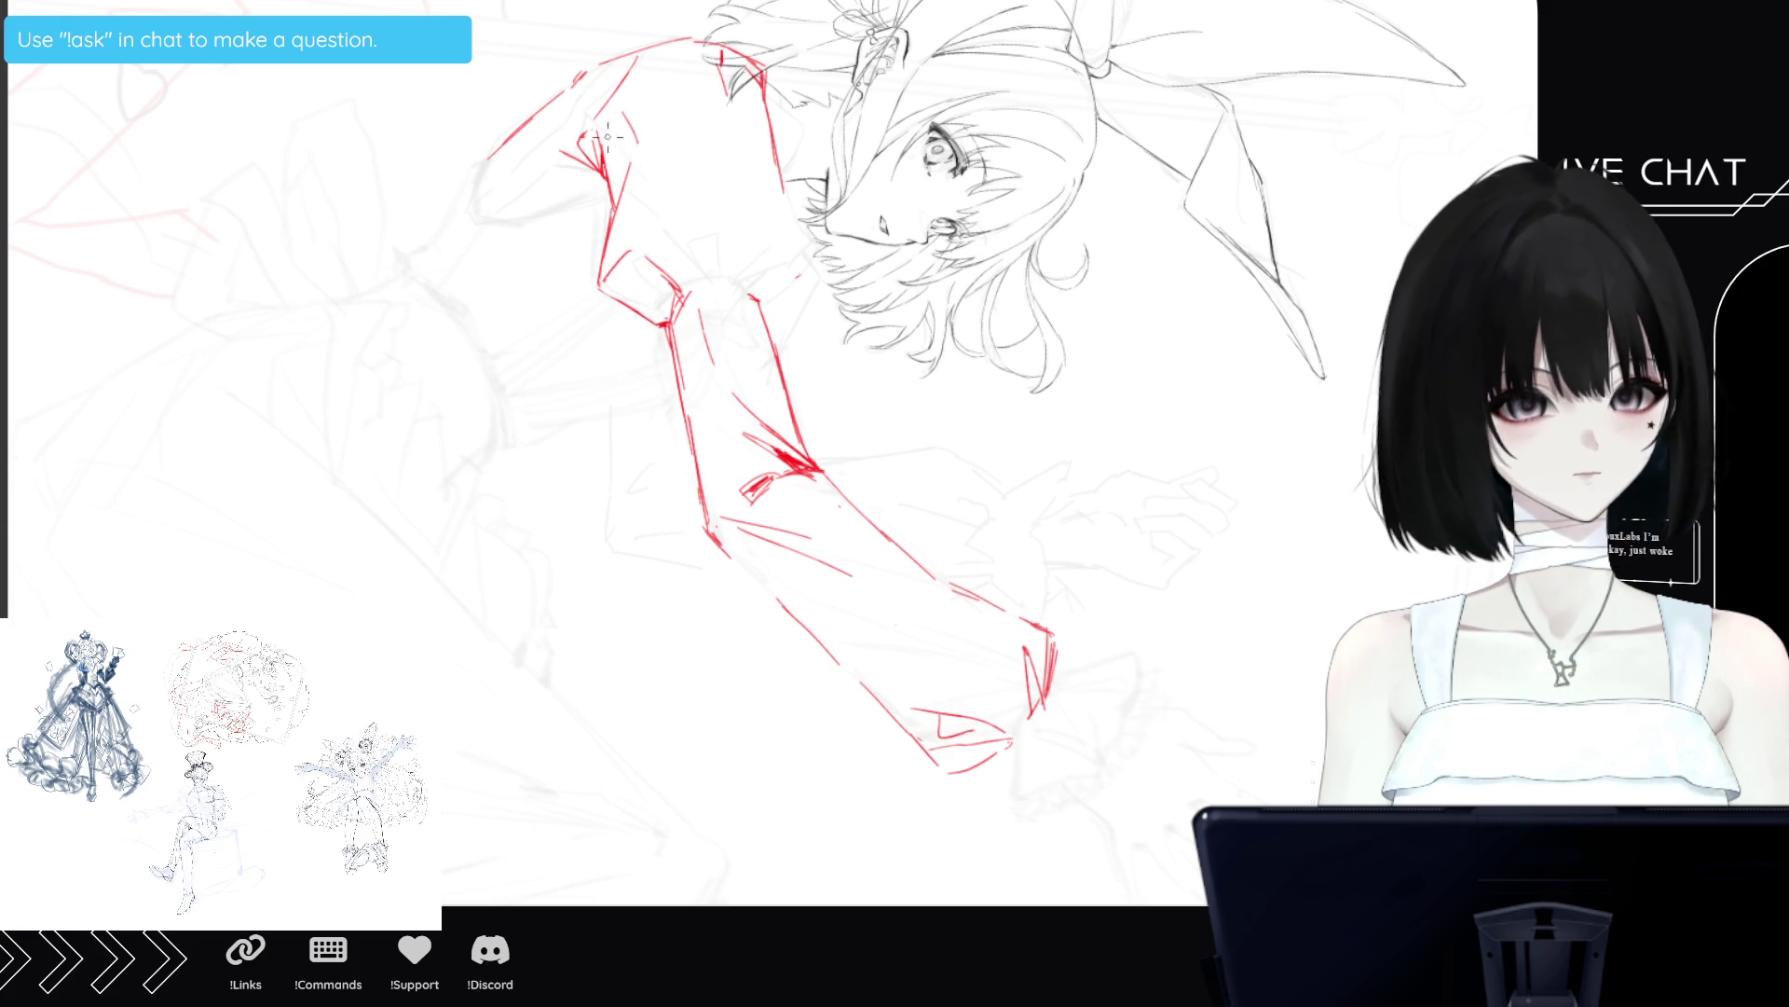
Redraw the puffy sleeve's shoulder edge and add a reinforced fold line on the sleeve.
mouse_move(639, 66)
mouse_down()
mouse_move(643, 114)
mouse_move(706, 124)
mouse_up()
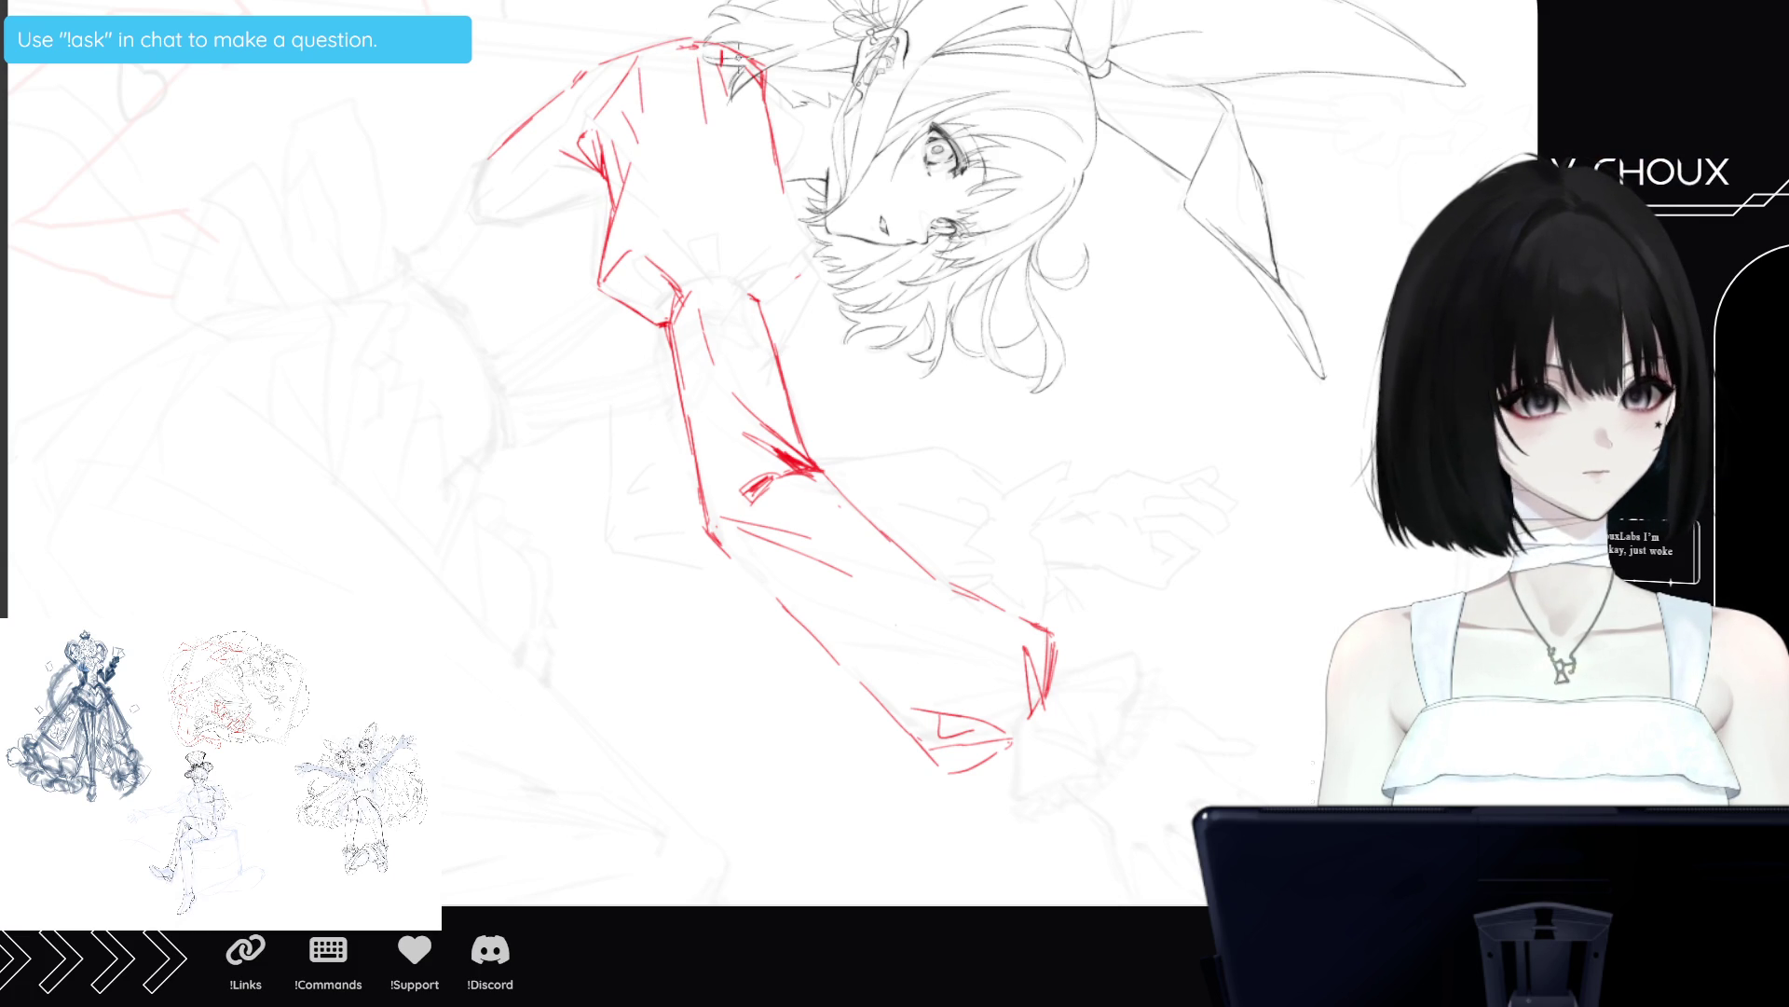
mouse_move(735, 96)
mouse_down()
mouse_move(785, 220)
mouse_move(769, 199)
mouse_up()
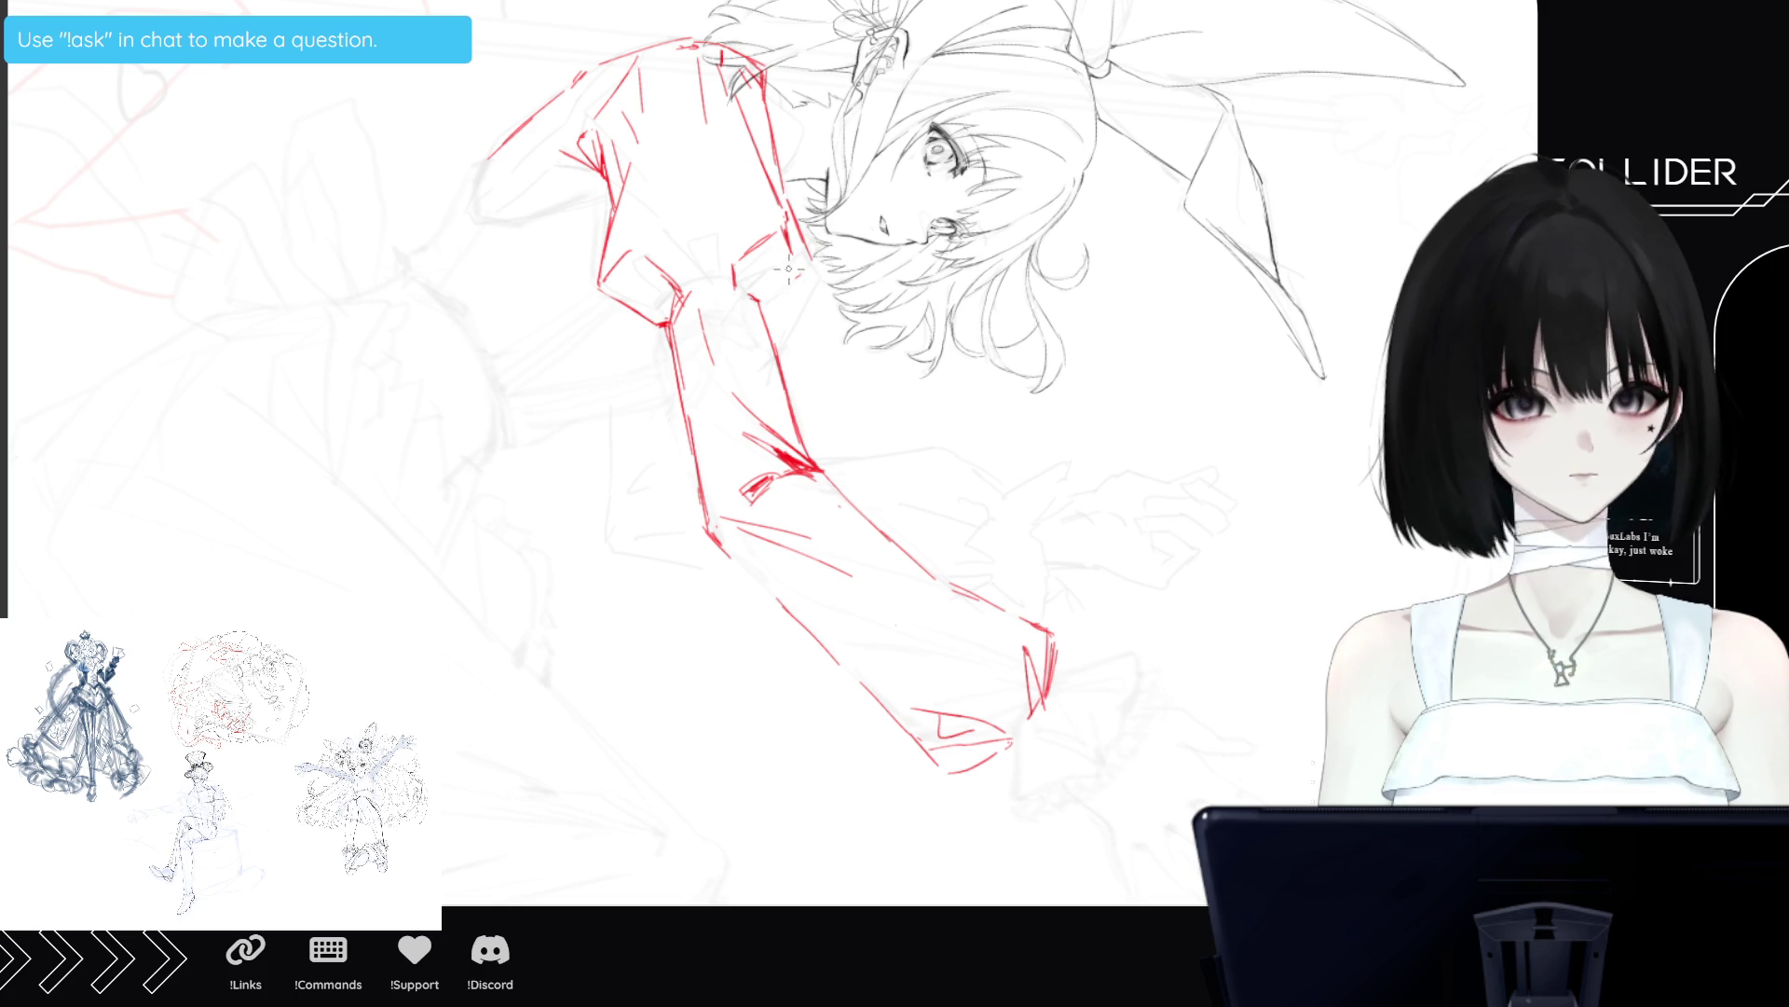
drag(757, 303, 798, 278)
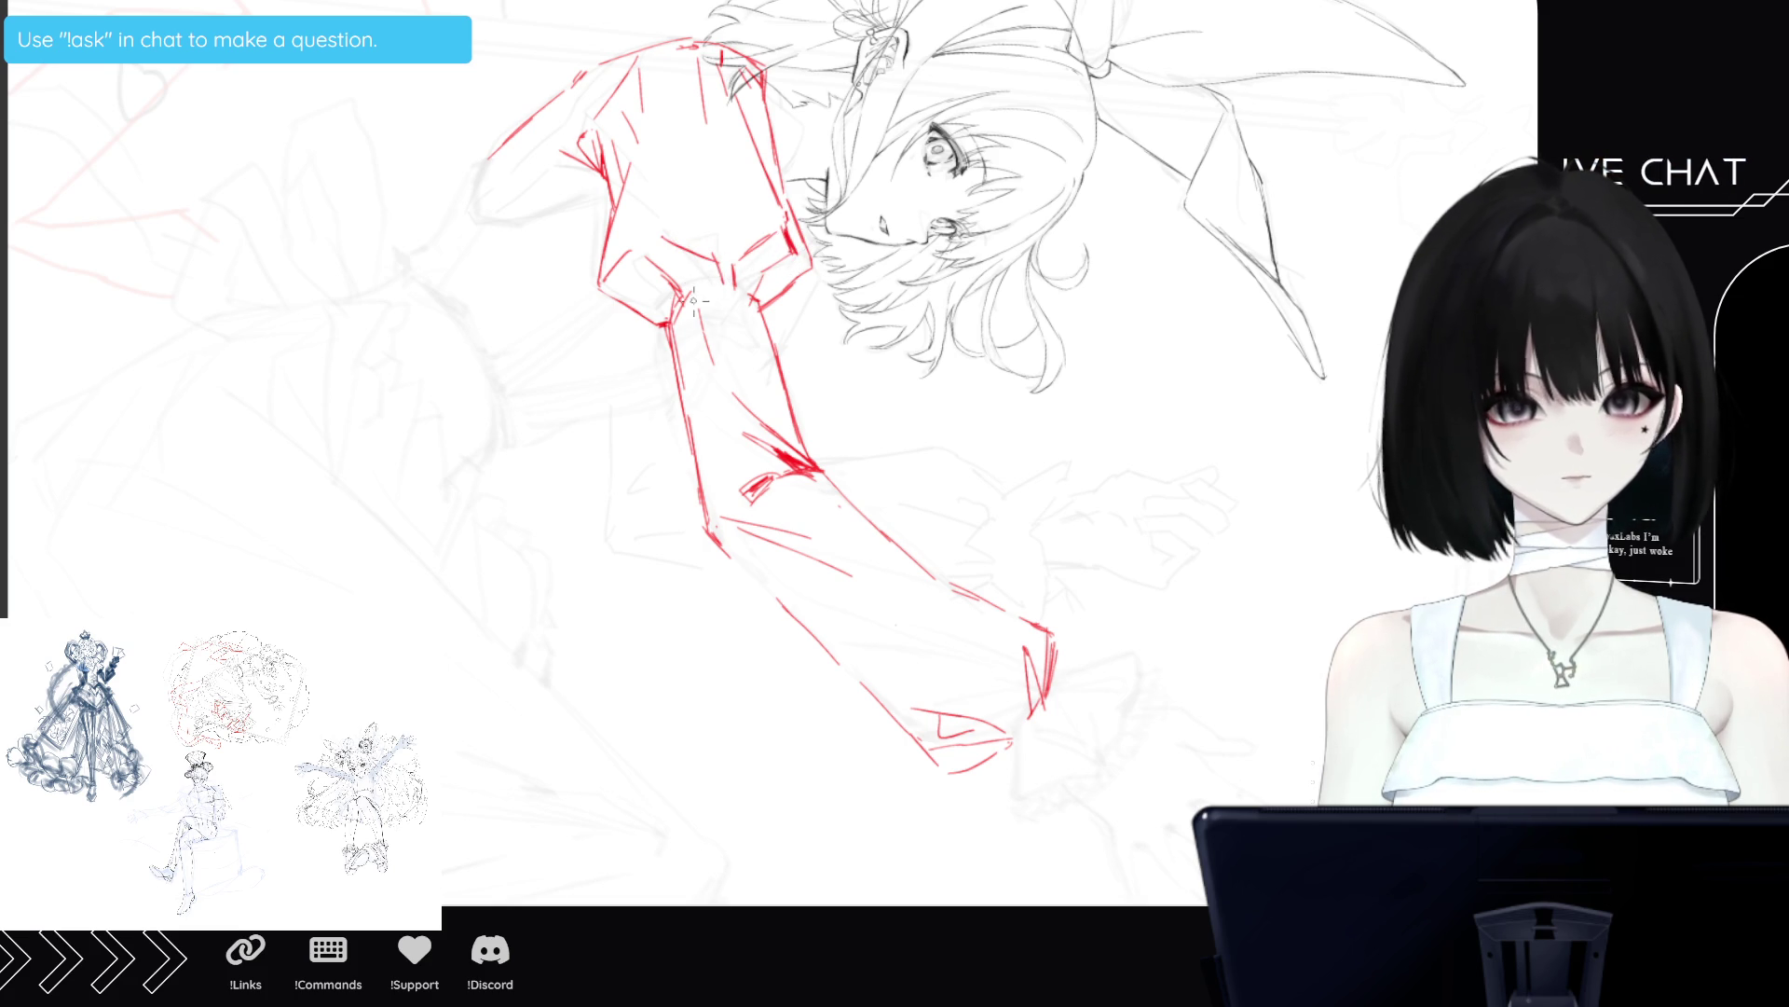
drag(759, 303, 813, 262)
key(ctrl+minus)
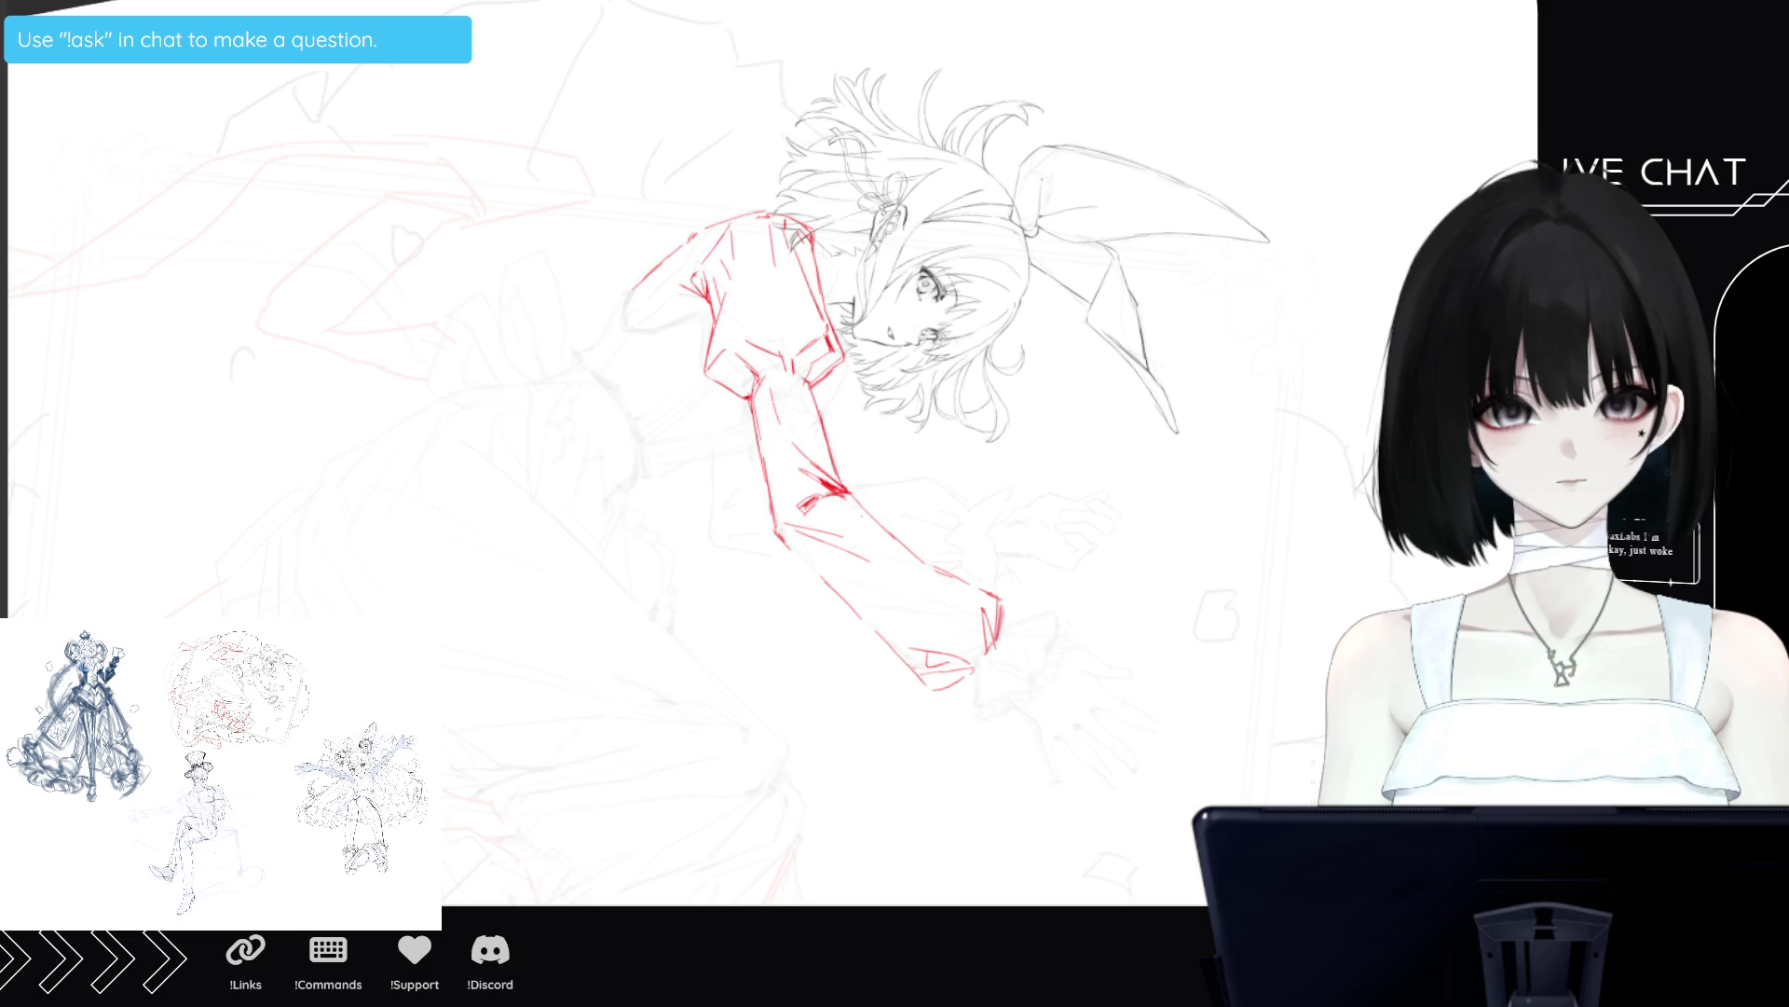
key(r)
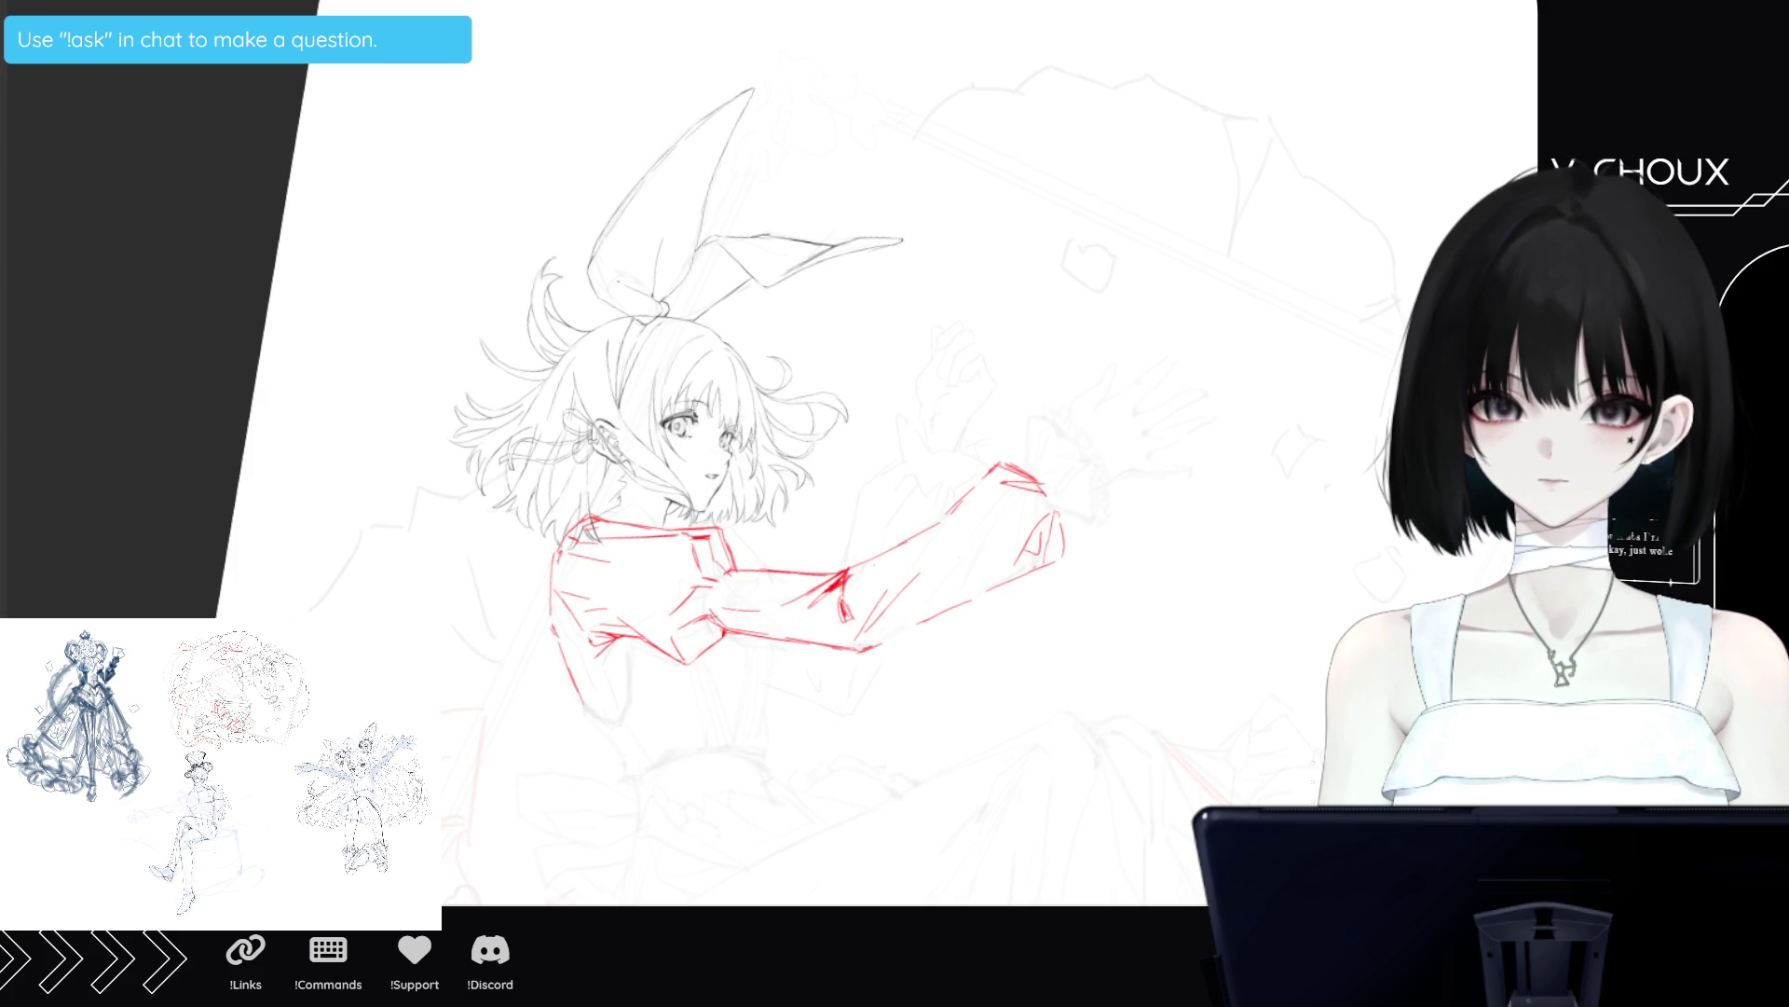
key(6)
key(6)
key(6)
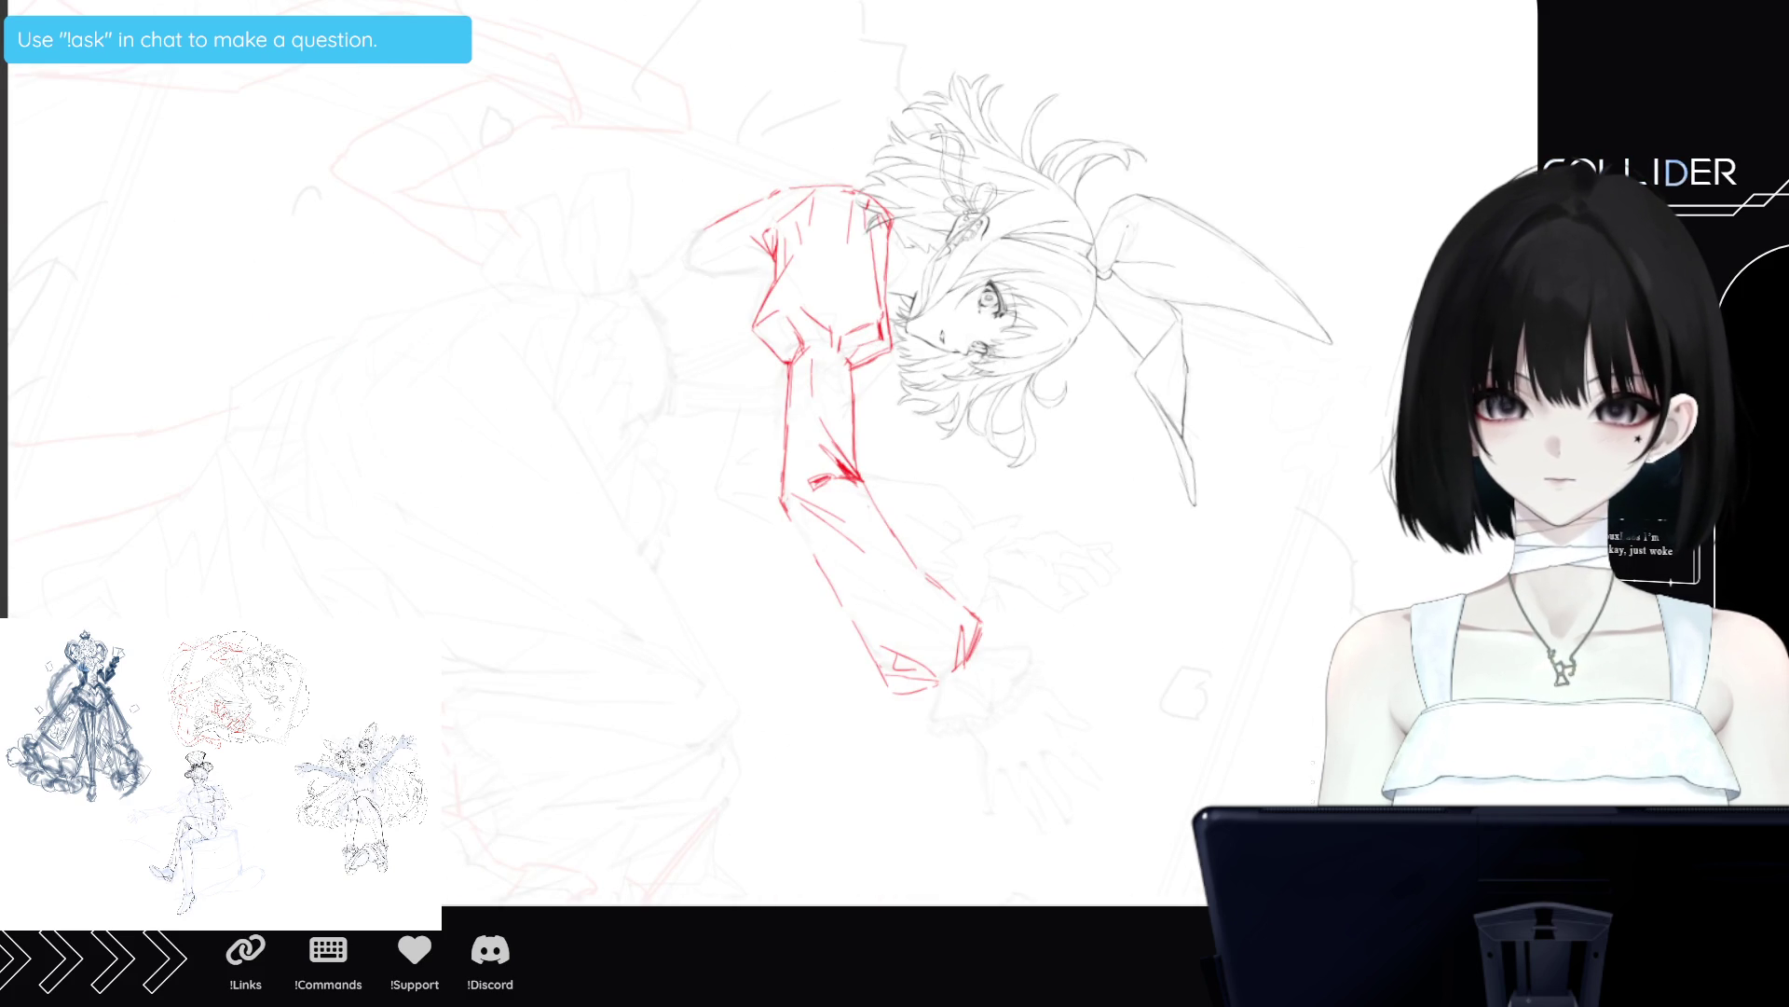
key(4)
scroll(757, 156, up, 3)
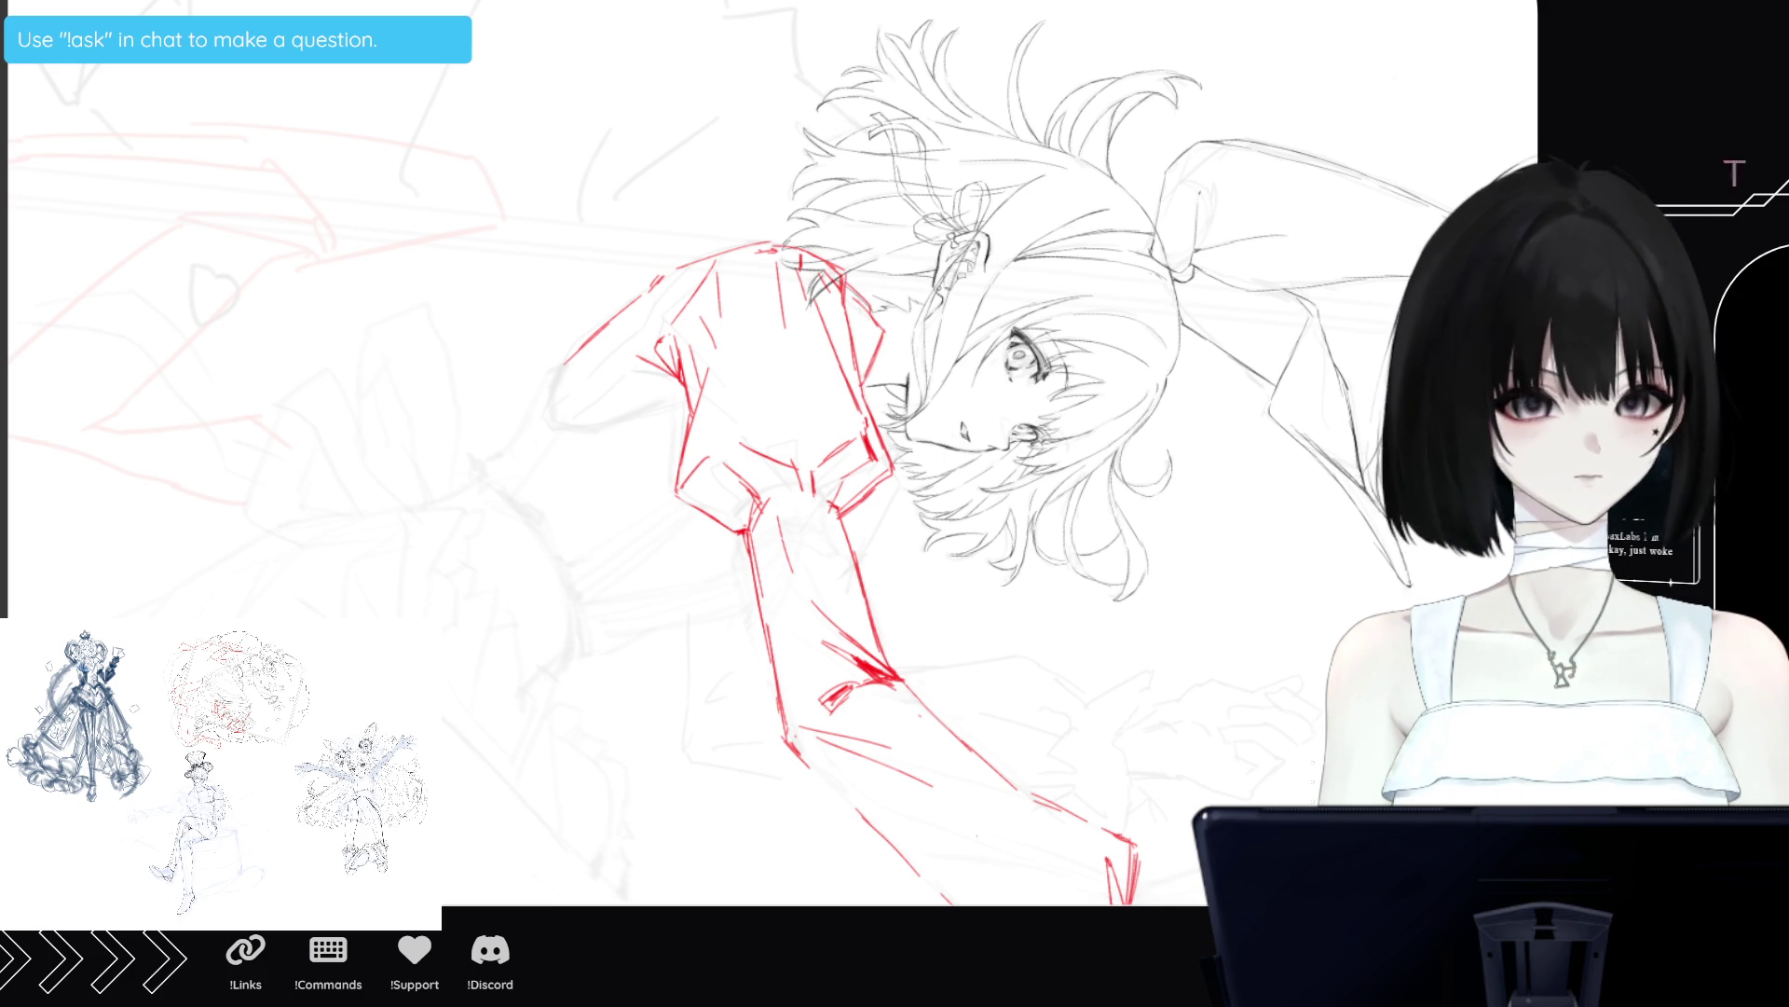
key(5)
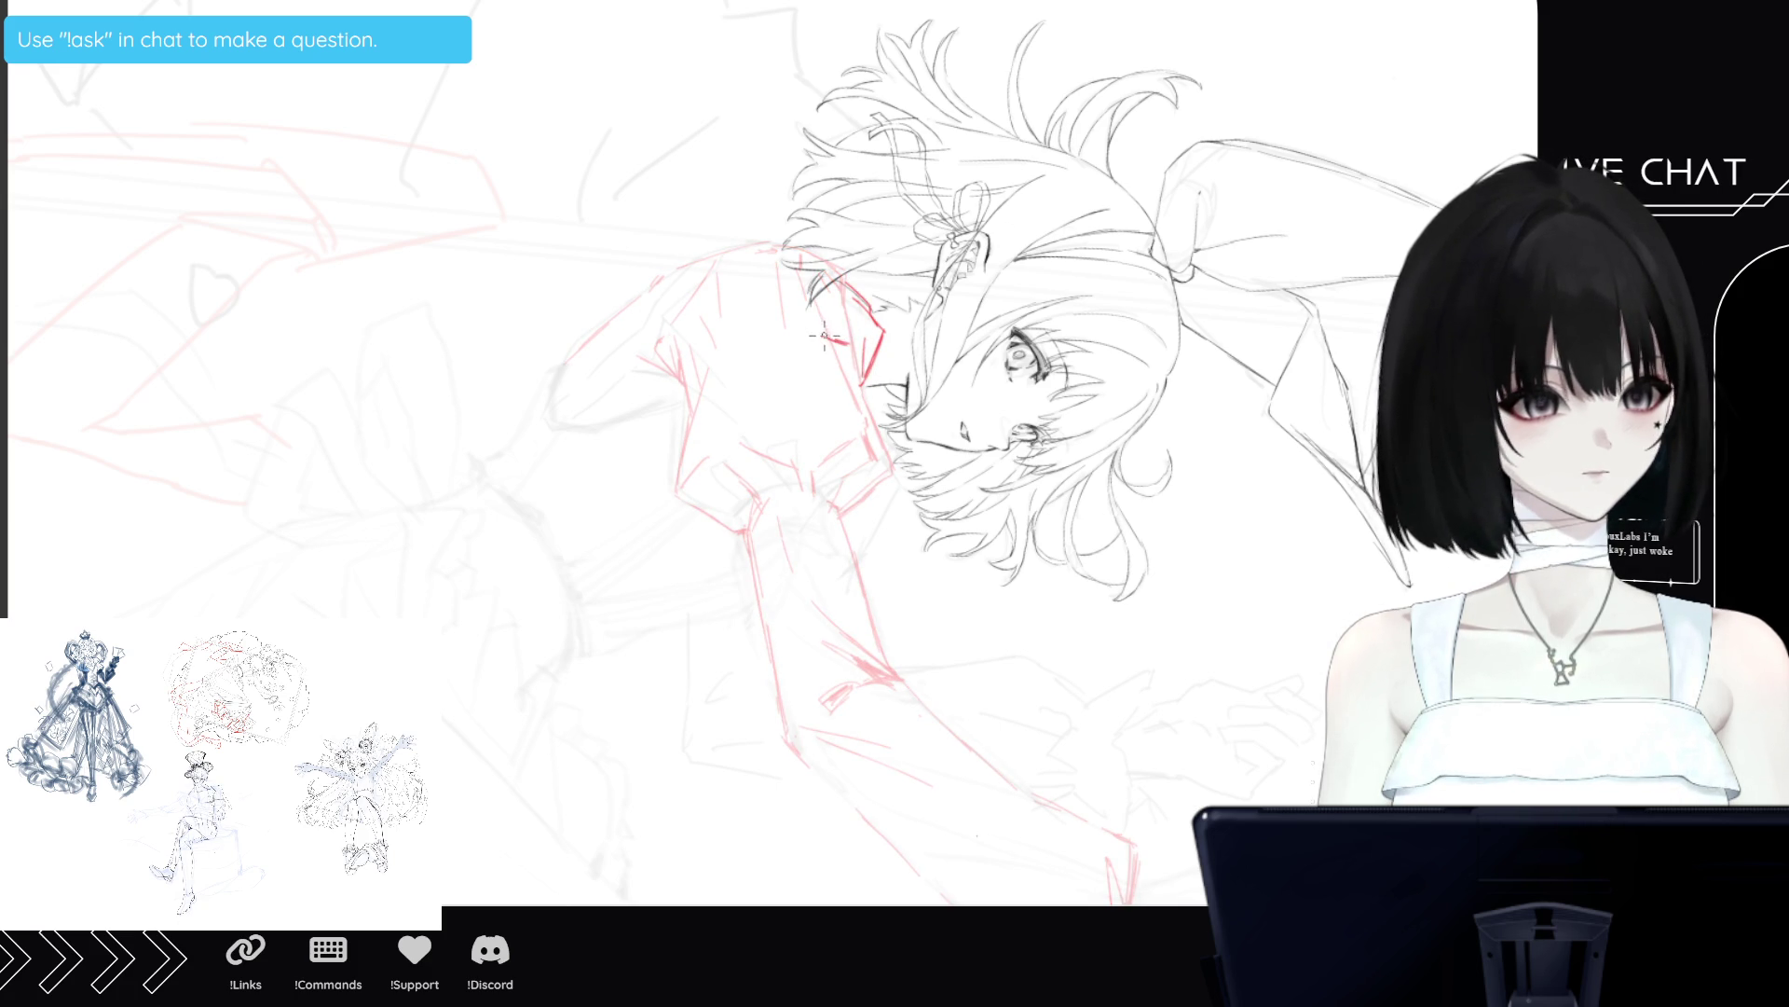
Draw bright red ruffled collar strokes around the neck, then rotate the view to check the figure.
mouse_move(824, 338)
mouse_down()
mouse_move(850, 360)
mouse_move(816, 322)
mouse_up()
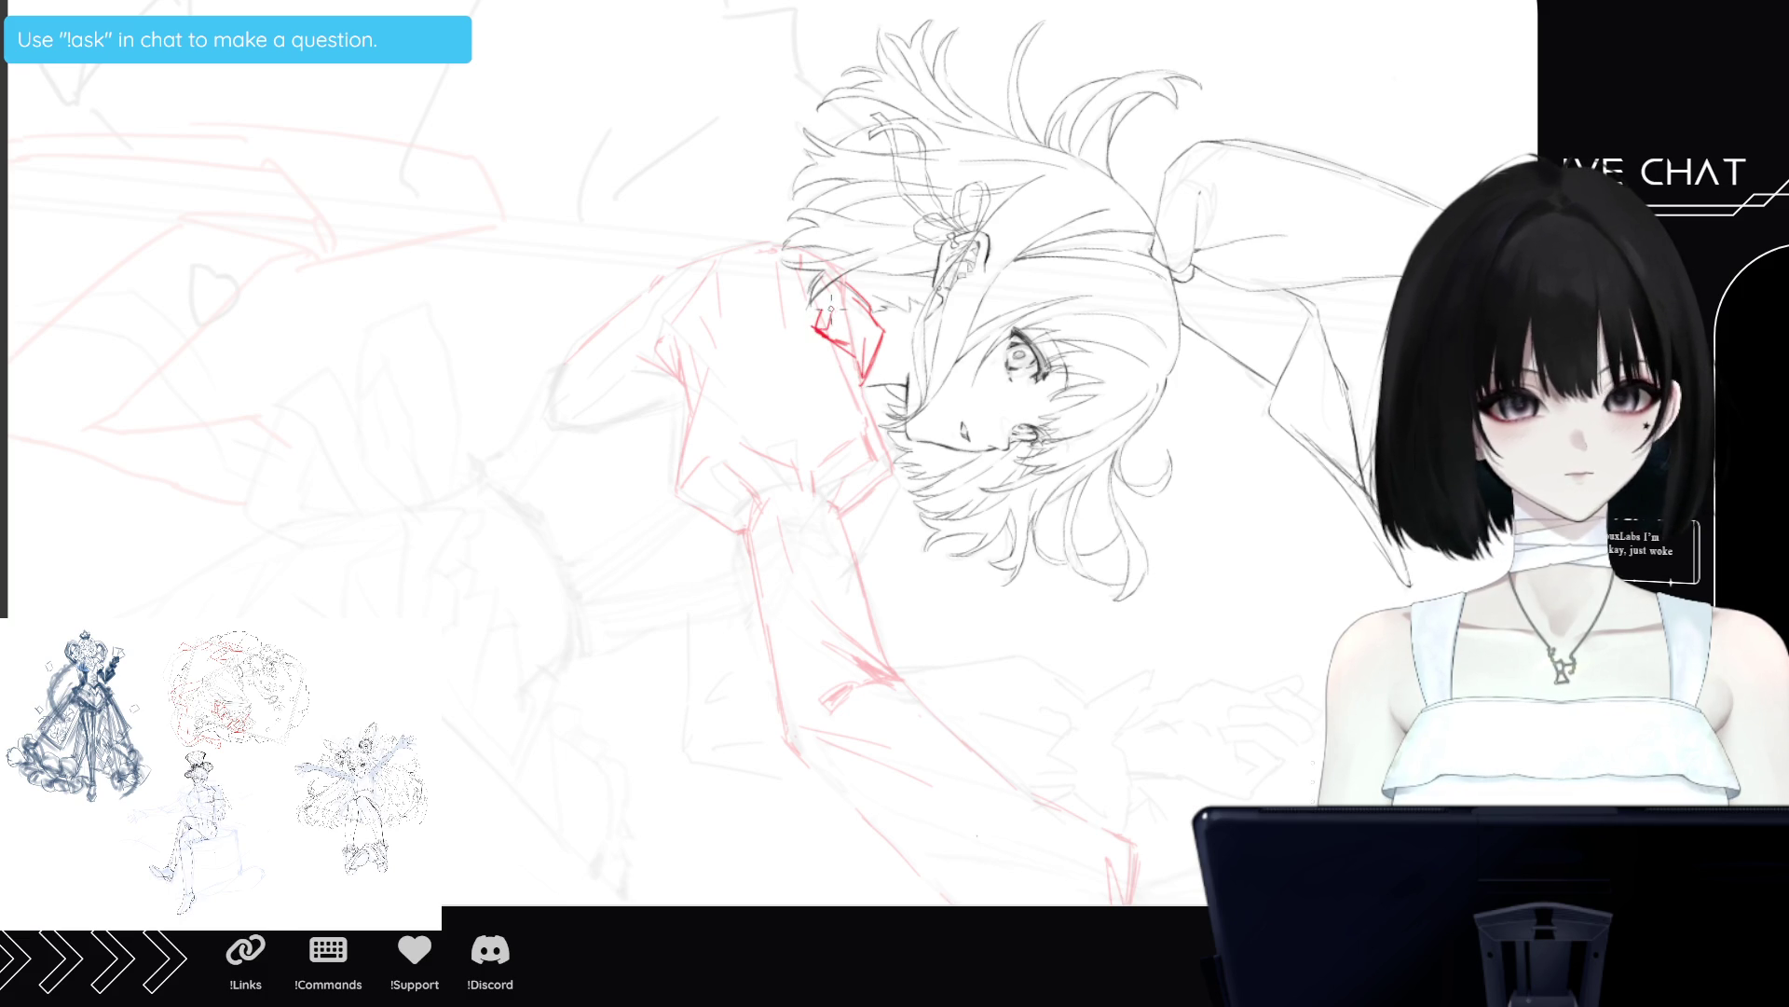
mouse_move(805, 314)
mouse_down()
mouse_move(762, 290)
mouse_move(731, 228)
mouse_move(725, 251)
mouse_move(764, 229)
mouse_move(812, 240)
mouse_move(812, 264)
mouse_up()
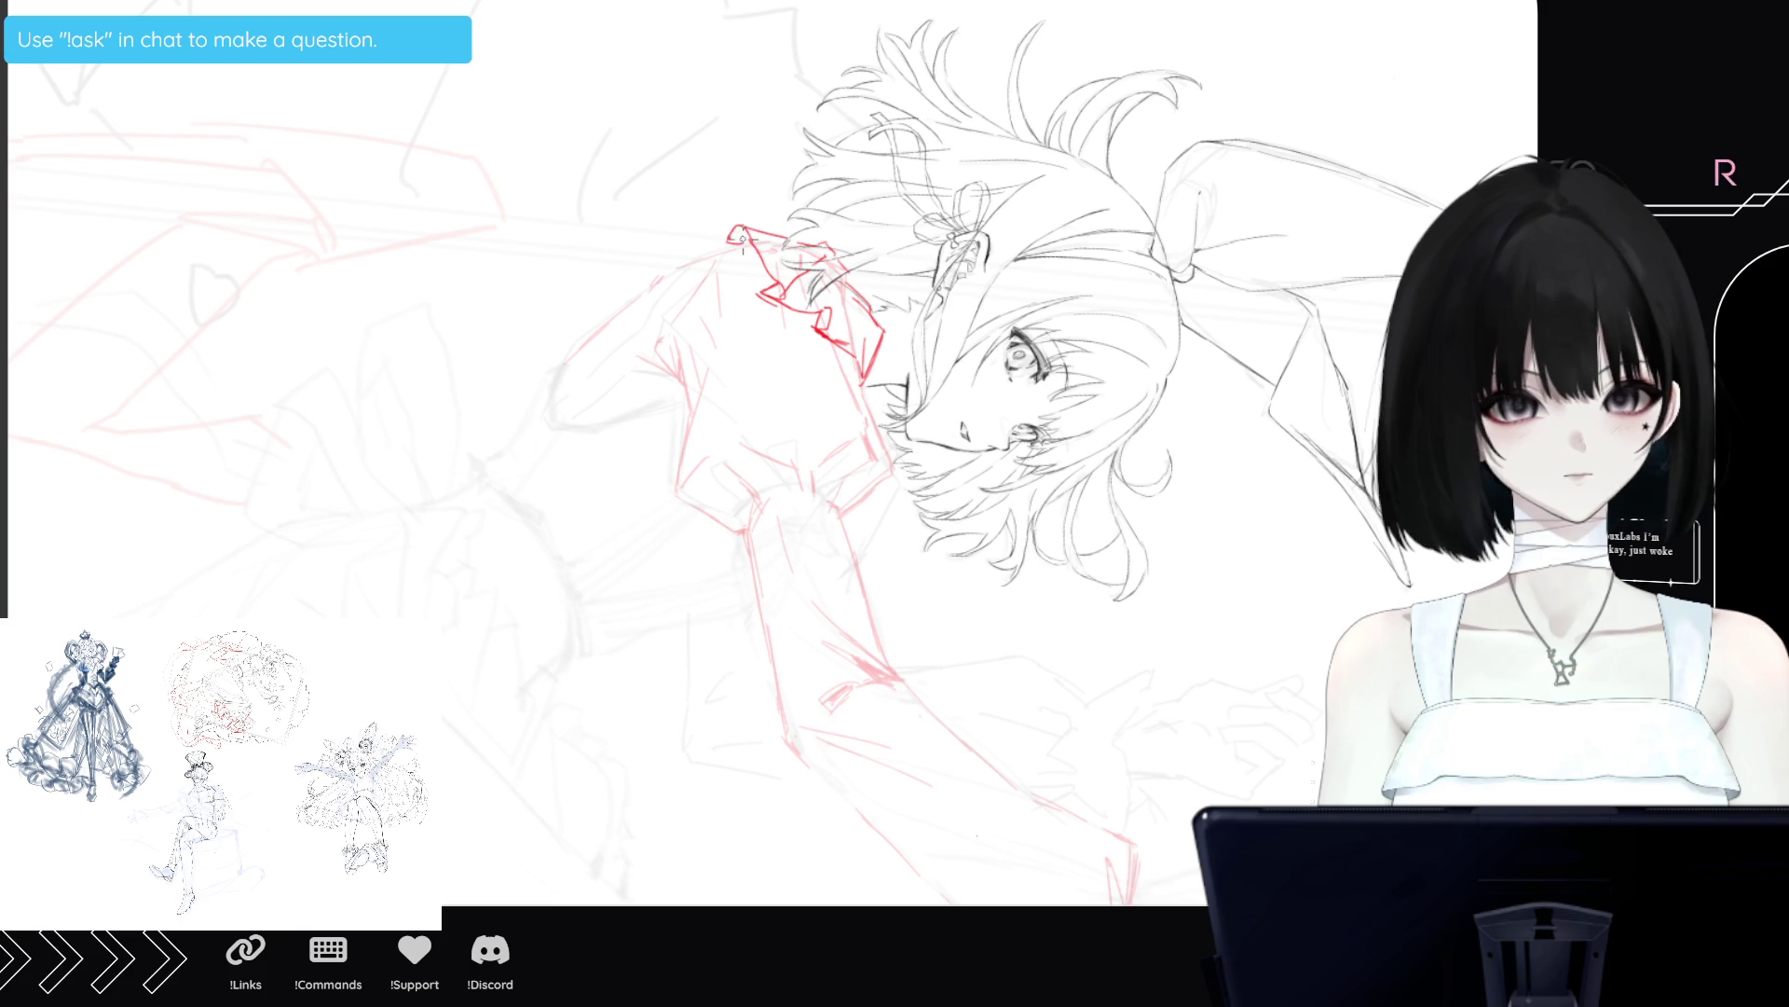
mouse_move(745, 237)
mouse_down()
mouse_move(745, 255)
mouse_move(721, 249)
mouse_up()
mouse_move(683, 203)
mouse_down()
mouse_move(732, 262)
mouse_move(704, 193)
mouse_move(825, 250)
mouse_up()
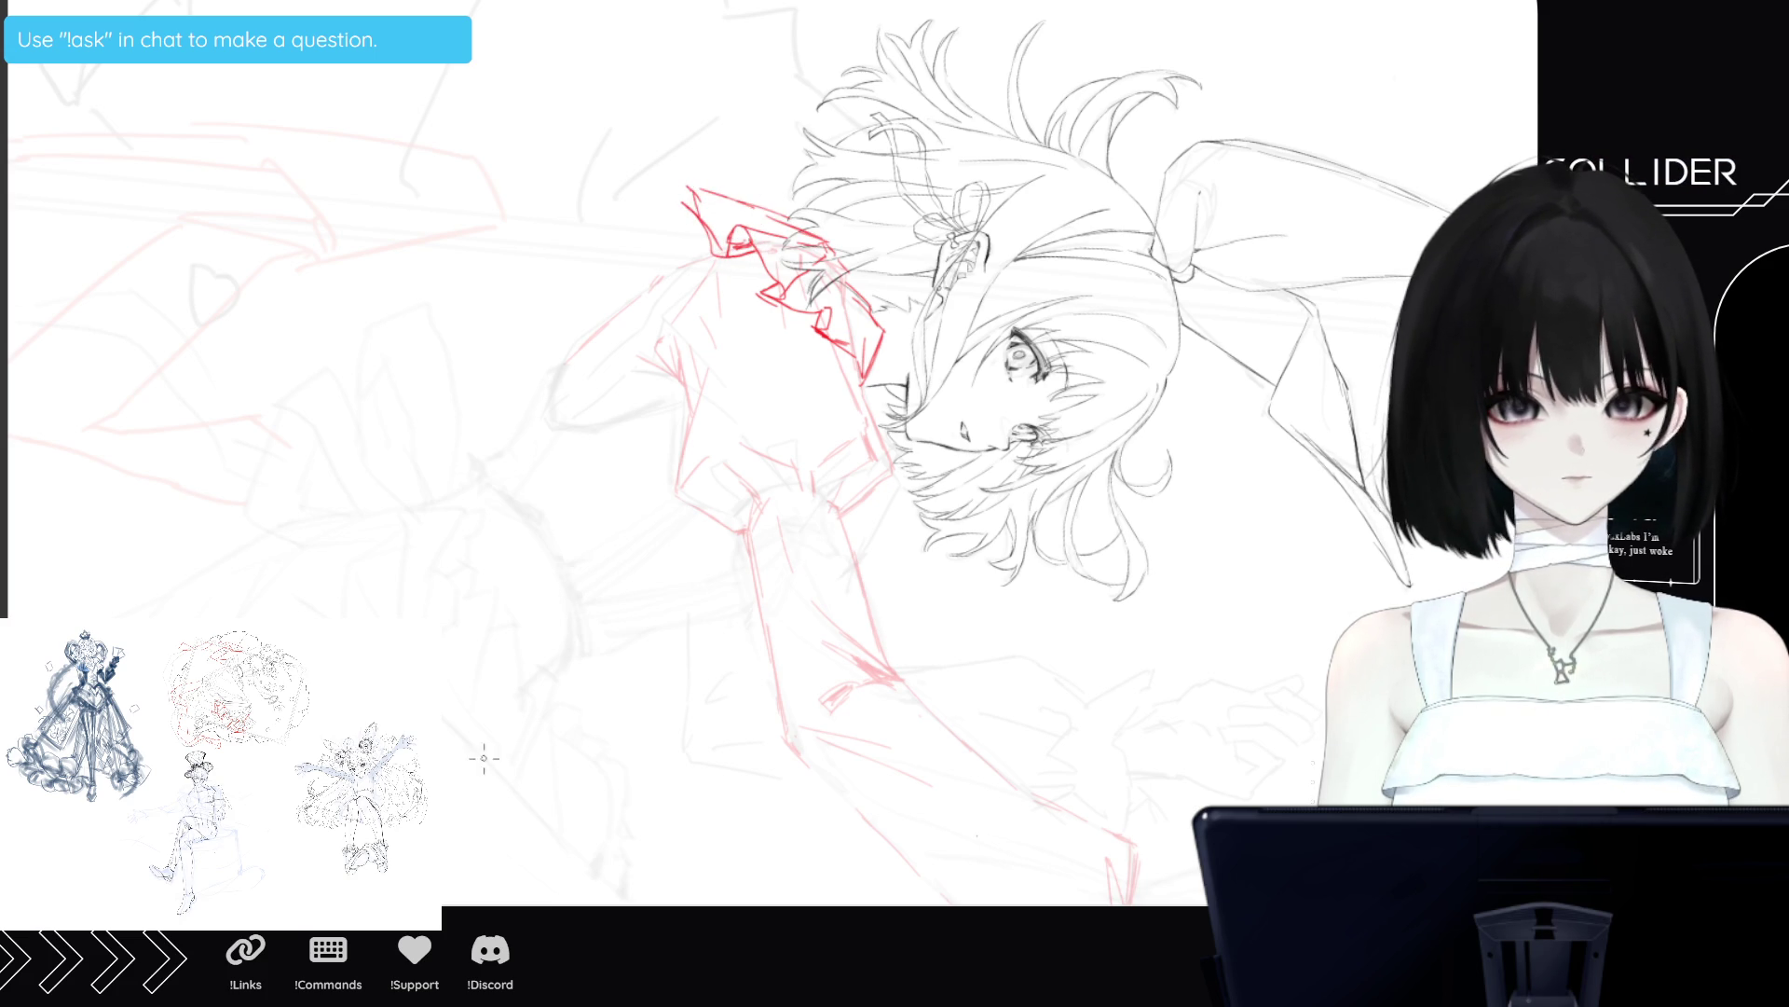
key(minus)
key(minus)
key(minus)
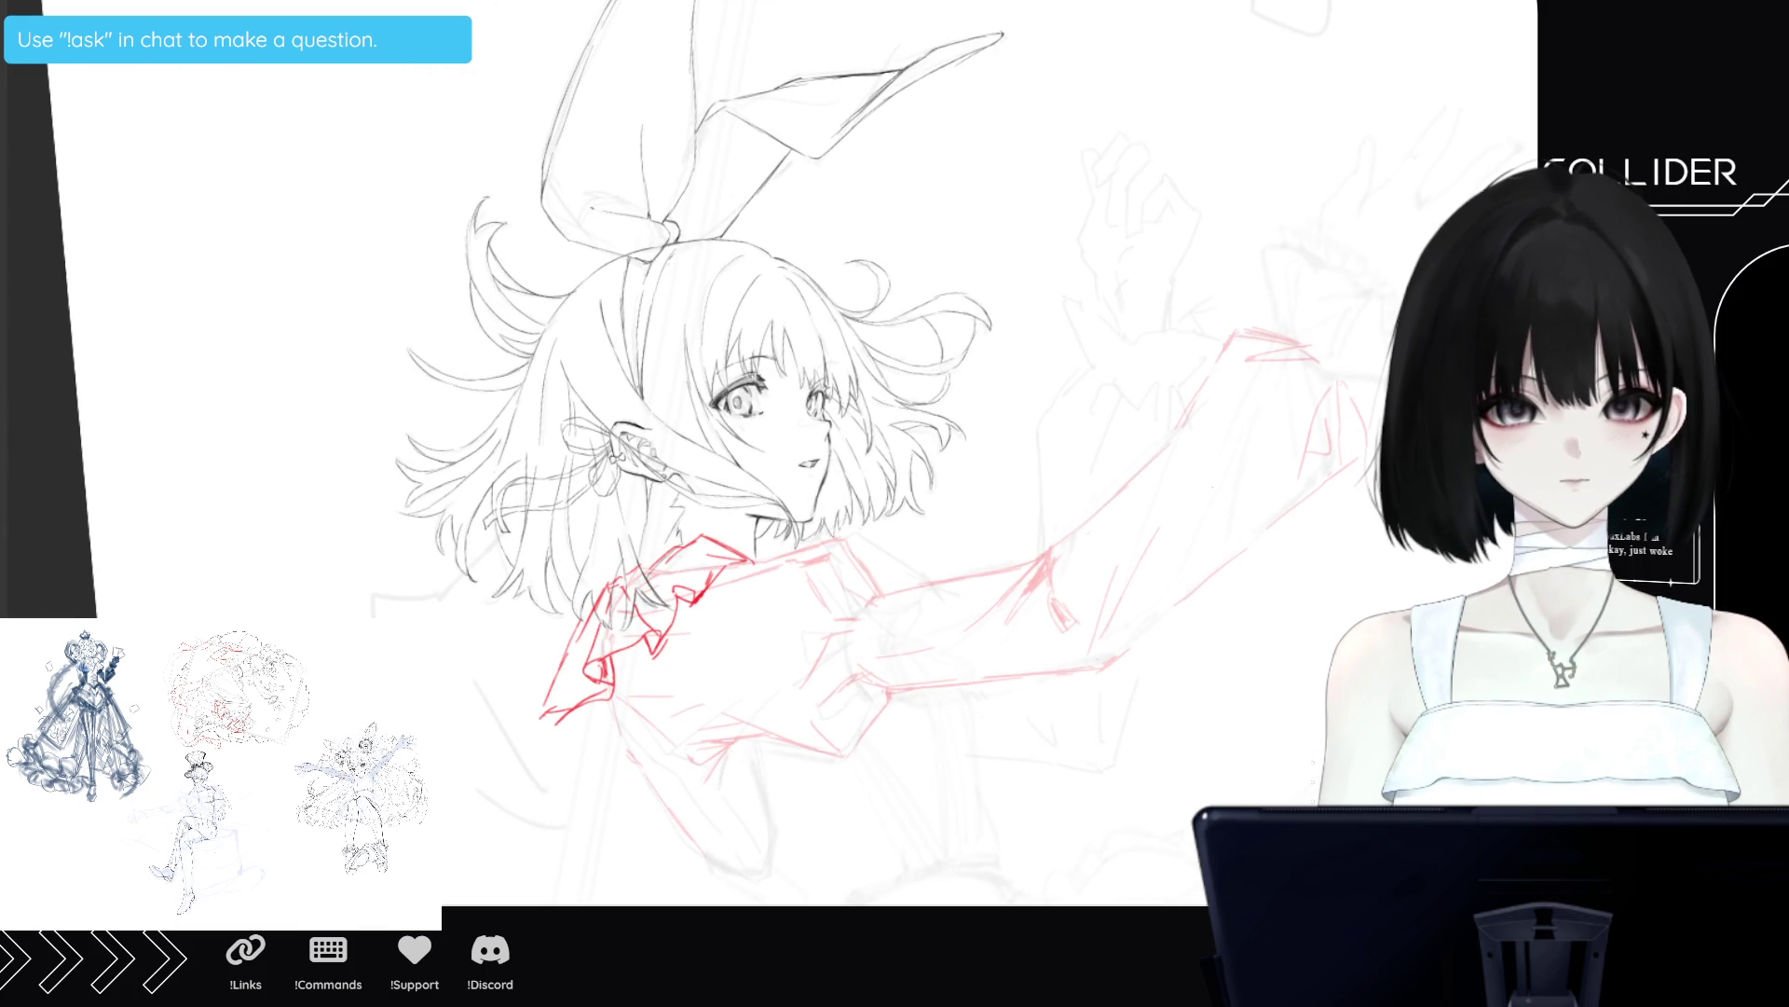
Remove the bright collar strokes, sketch an arched line, and make the red sketch much more opaque.
key(Delete)
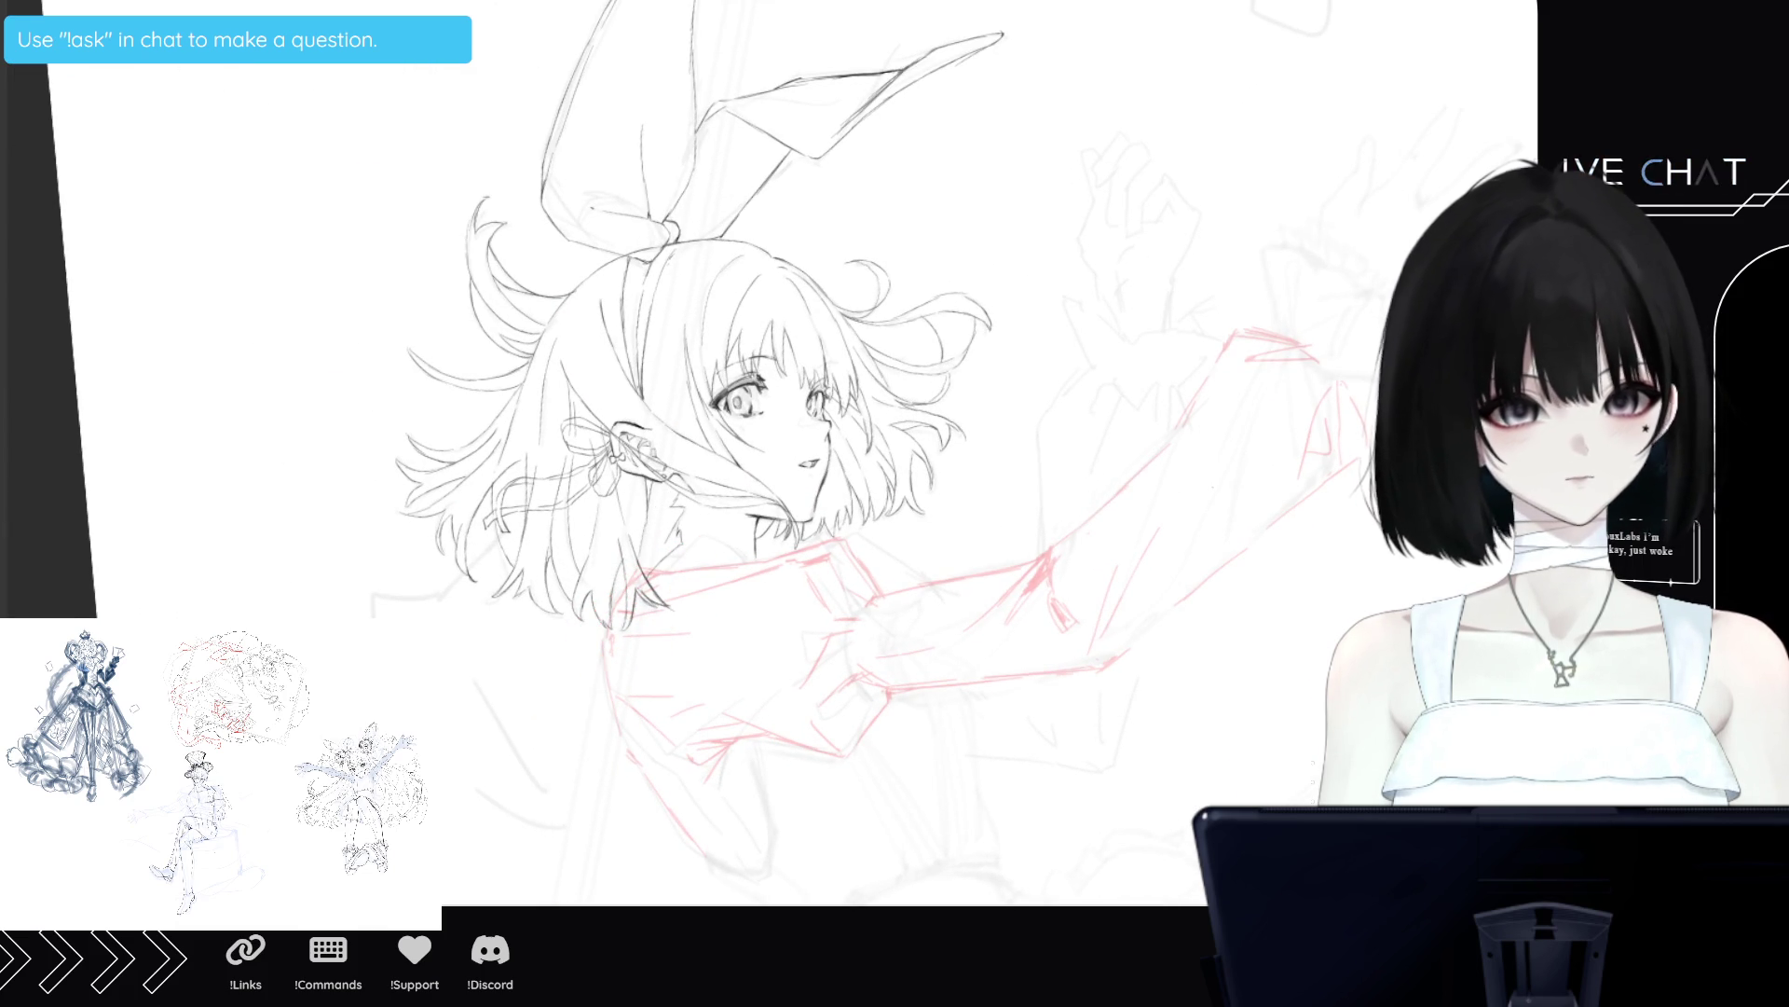
mouse_move(665, 569)
mouse_down()
mouse_move(708, 535)
mouse_move(742, 557)
mouse_up()
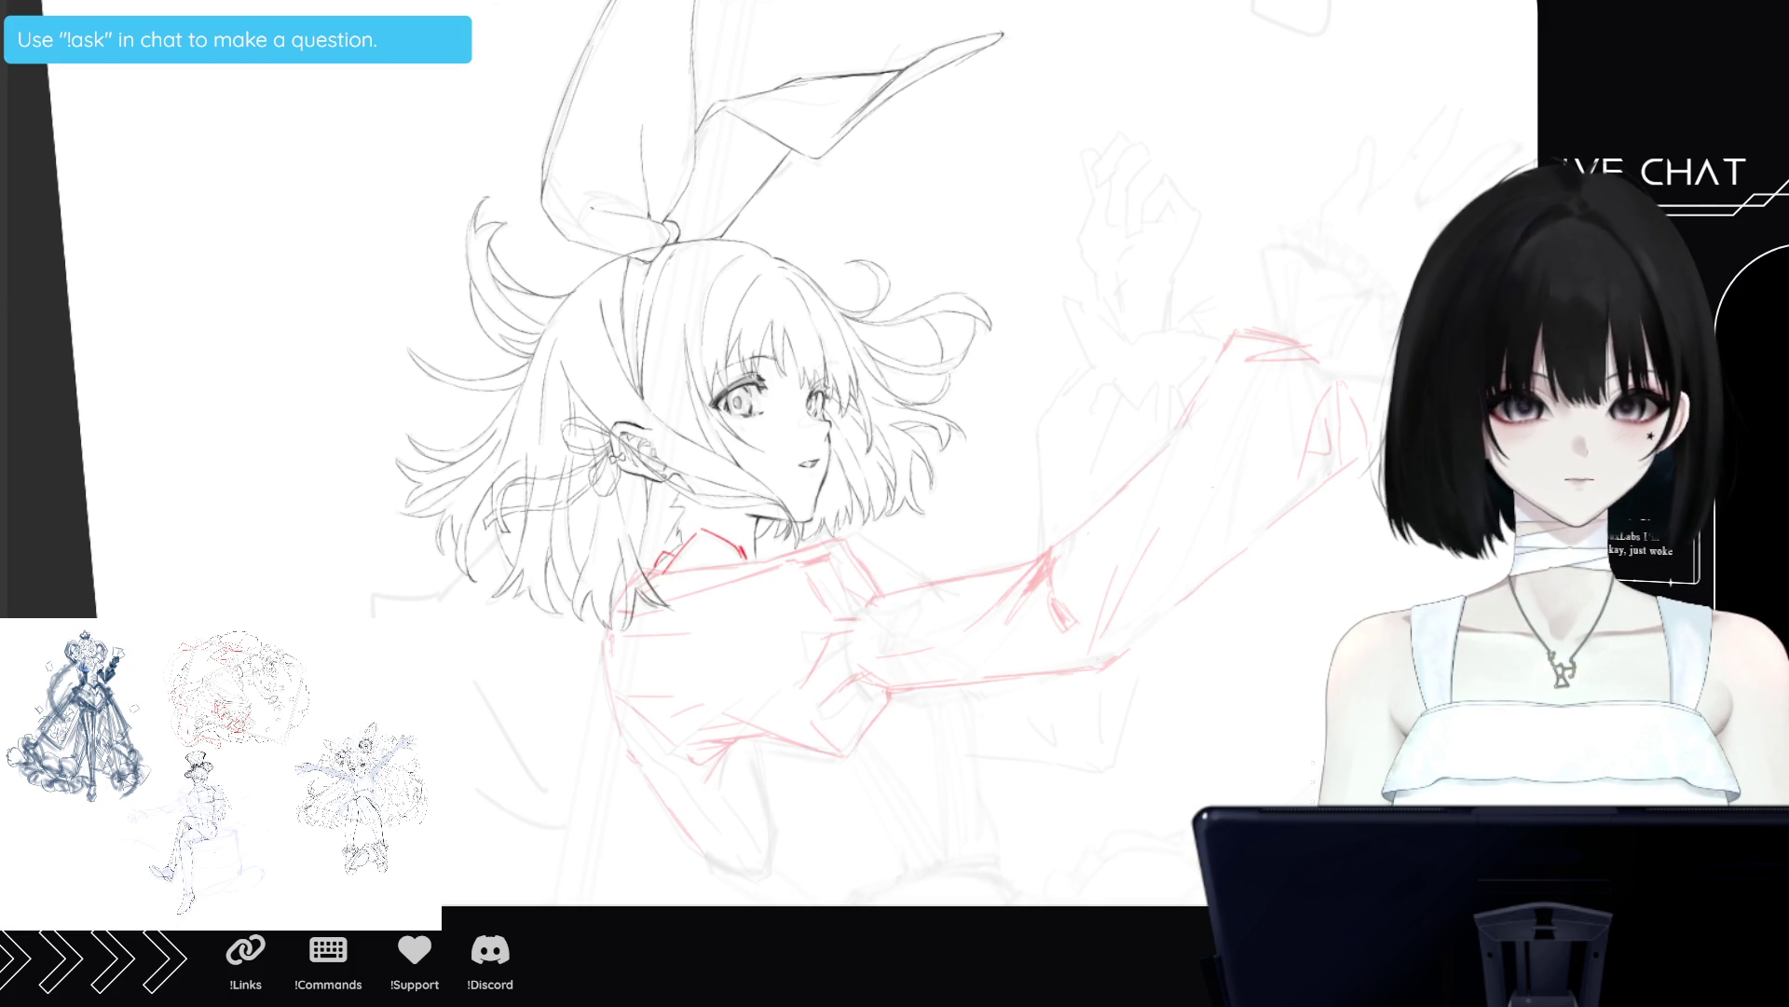
key(0)
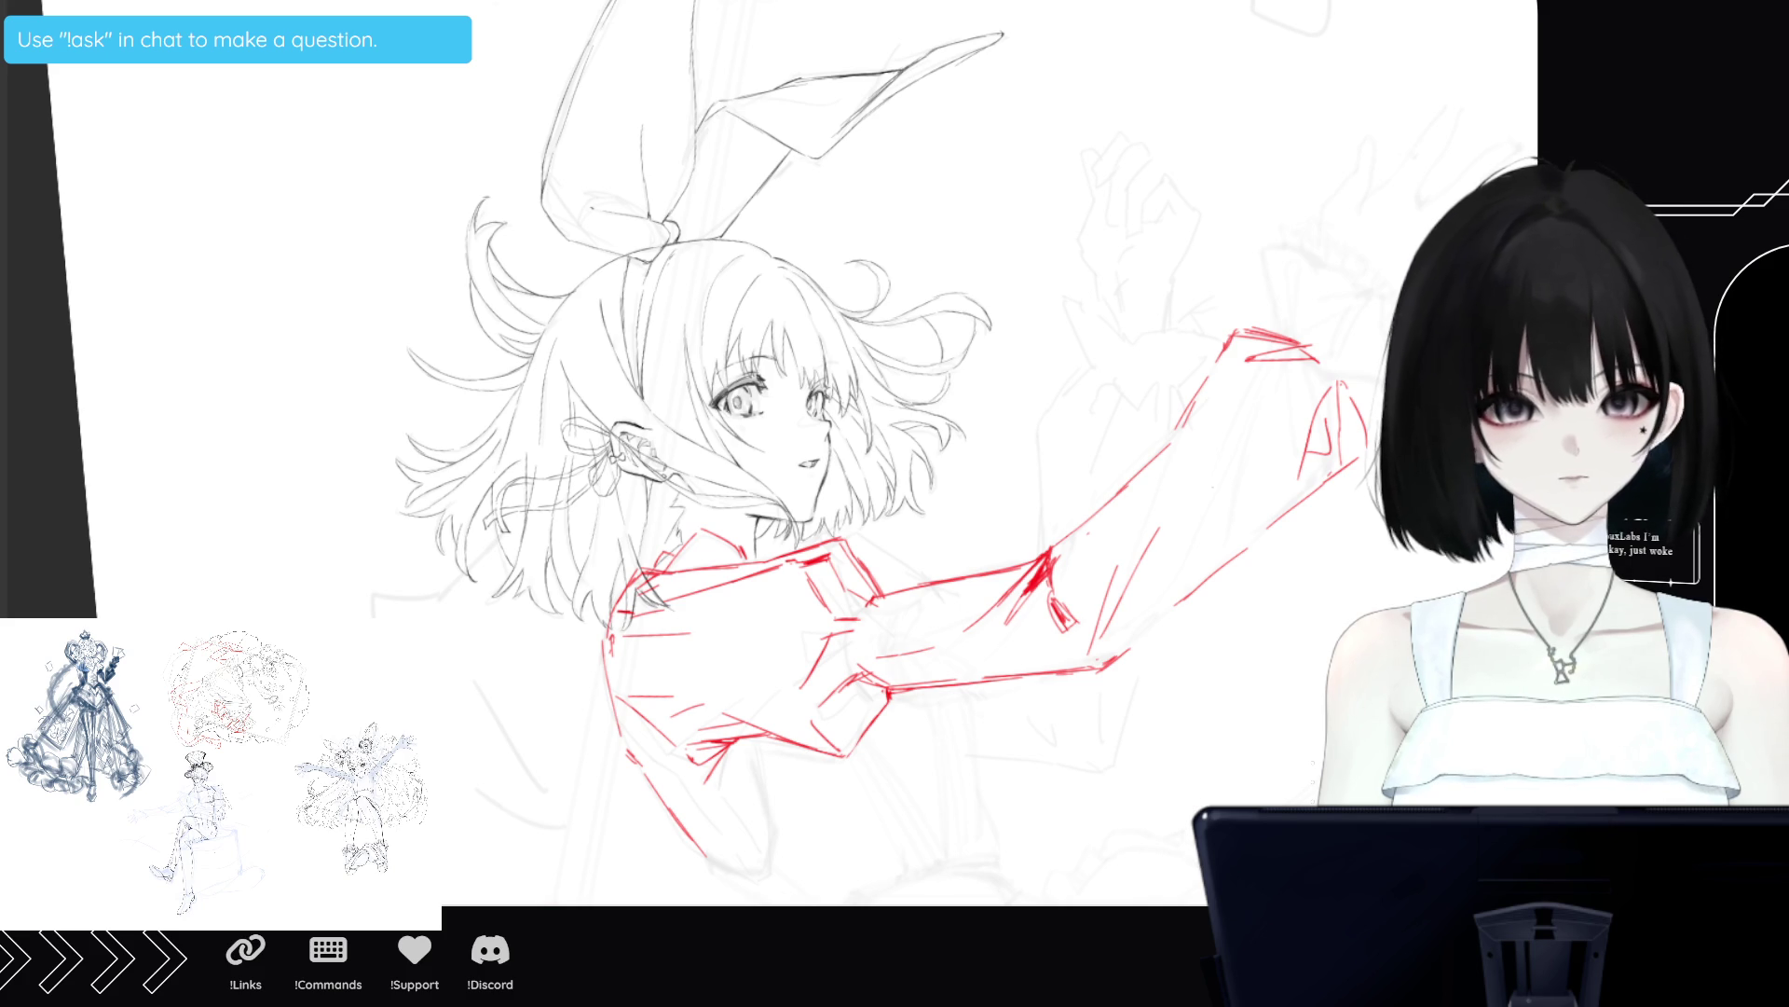
Lasso the outstretched forearm and tilt it slightly upward with a free transform.
mouse_move(1077, 460)
mouse_down()
mouse_move(1044, 545)
mouse_move(1246, 627)
mouse_move(1394, 373)
mouse_up()
mouse_move(1305, 303)
mouse_down()
mouse_move(1193, 335)
mouse_move(1063, 466)
mouse_up()
key(ctrl+t)
drag(1072, 746, 1096, 736)
drag(1261, 486, 1256, 484)
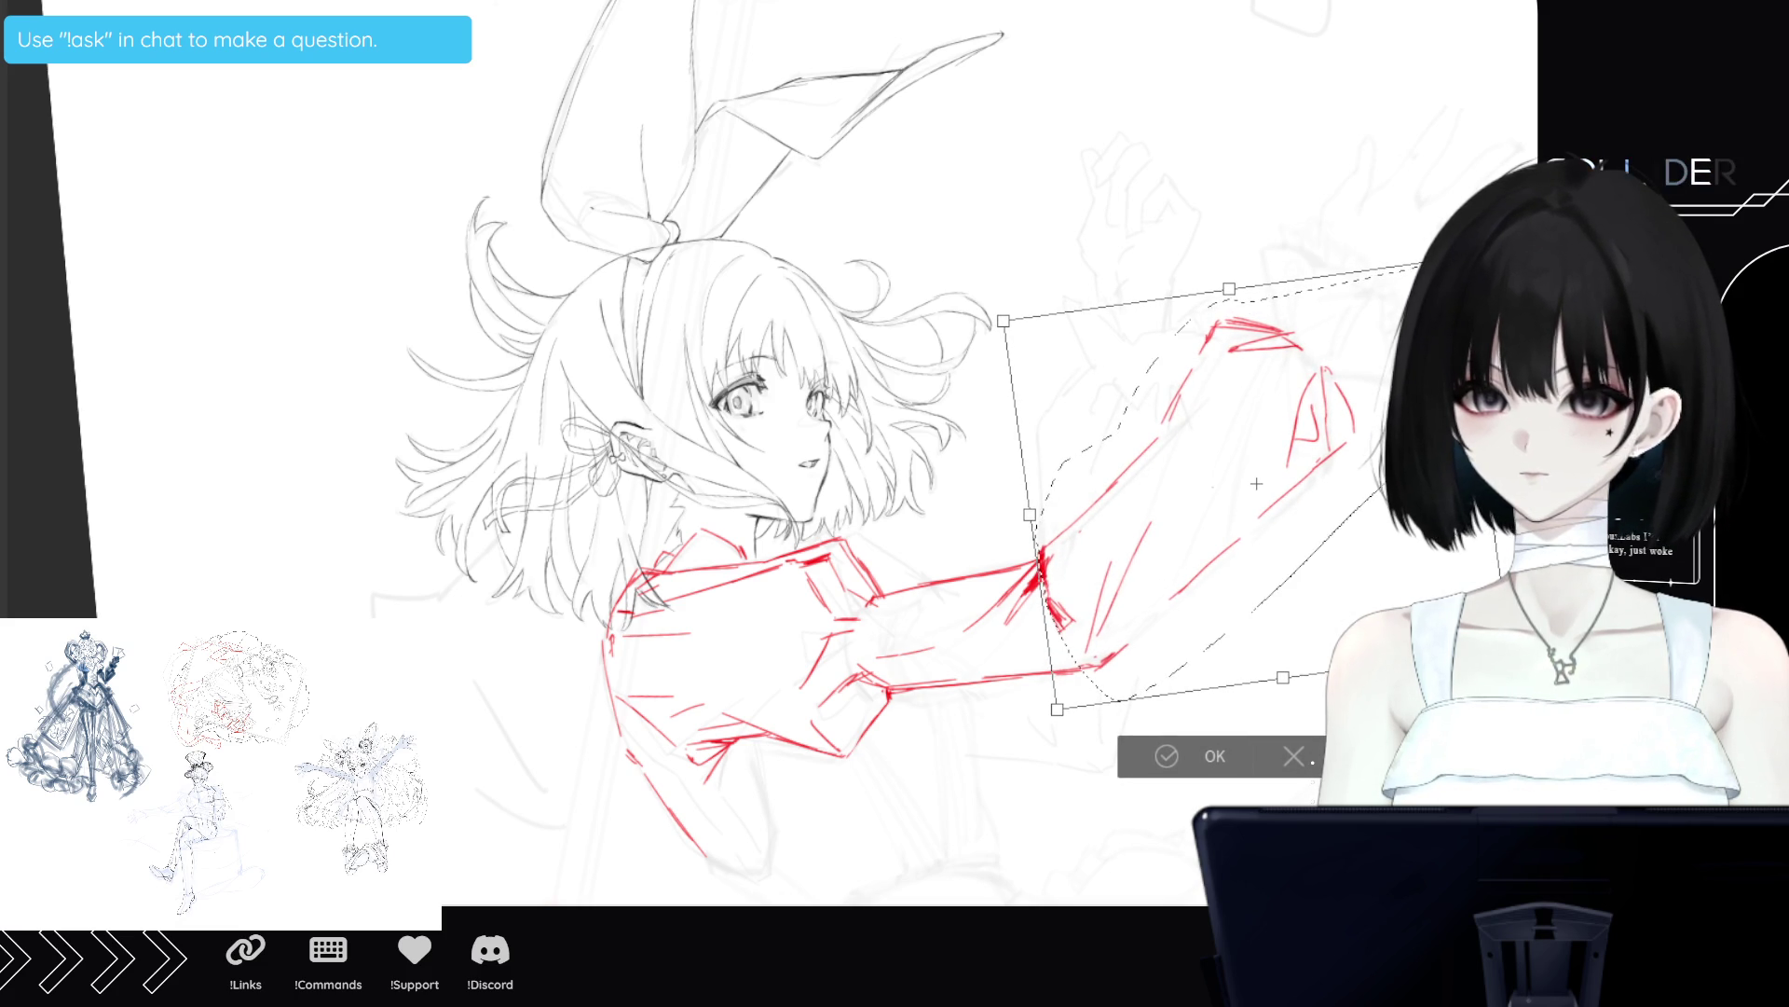
Apply the forearm tilt, deselect, and turn the canvas so the arm runs vertically.
key(Return)
key(ctrl+d)
scroll(769, 448, right, 5)
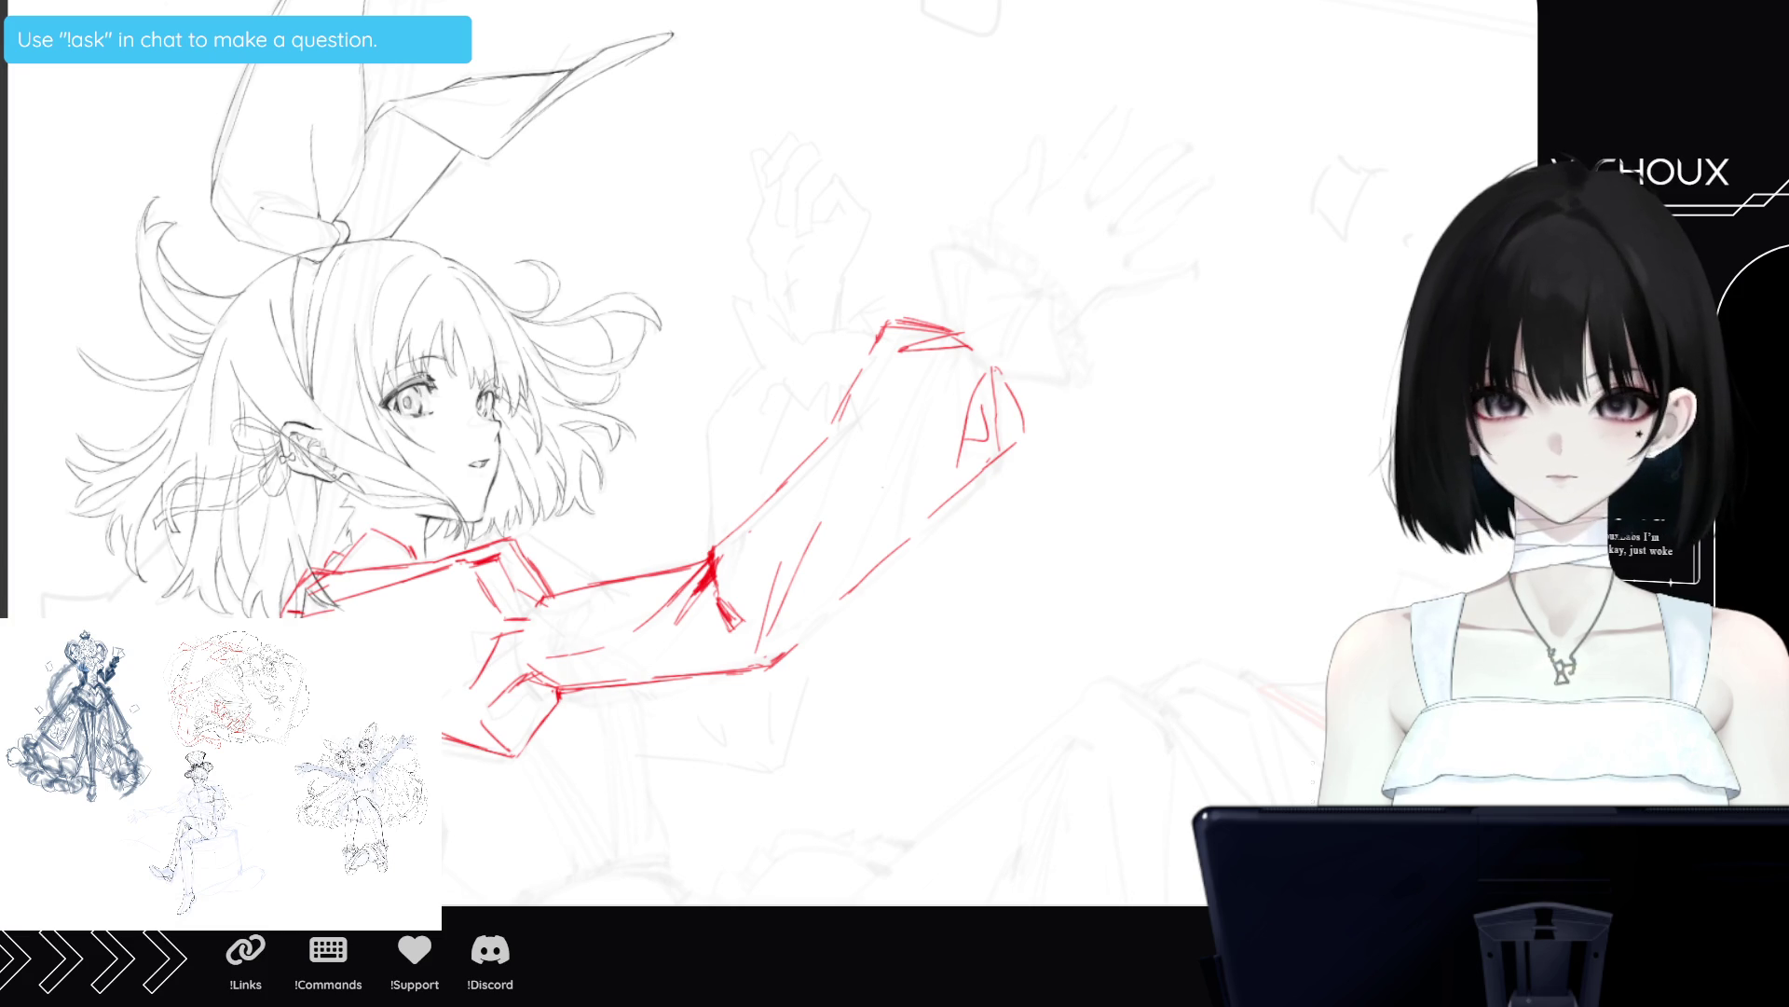
key(ctrl+])
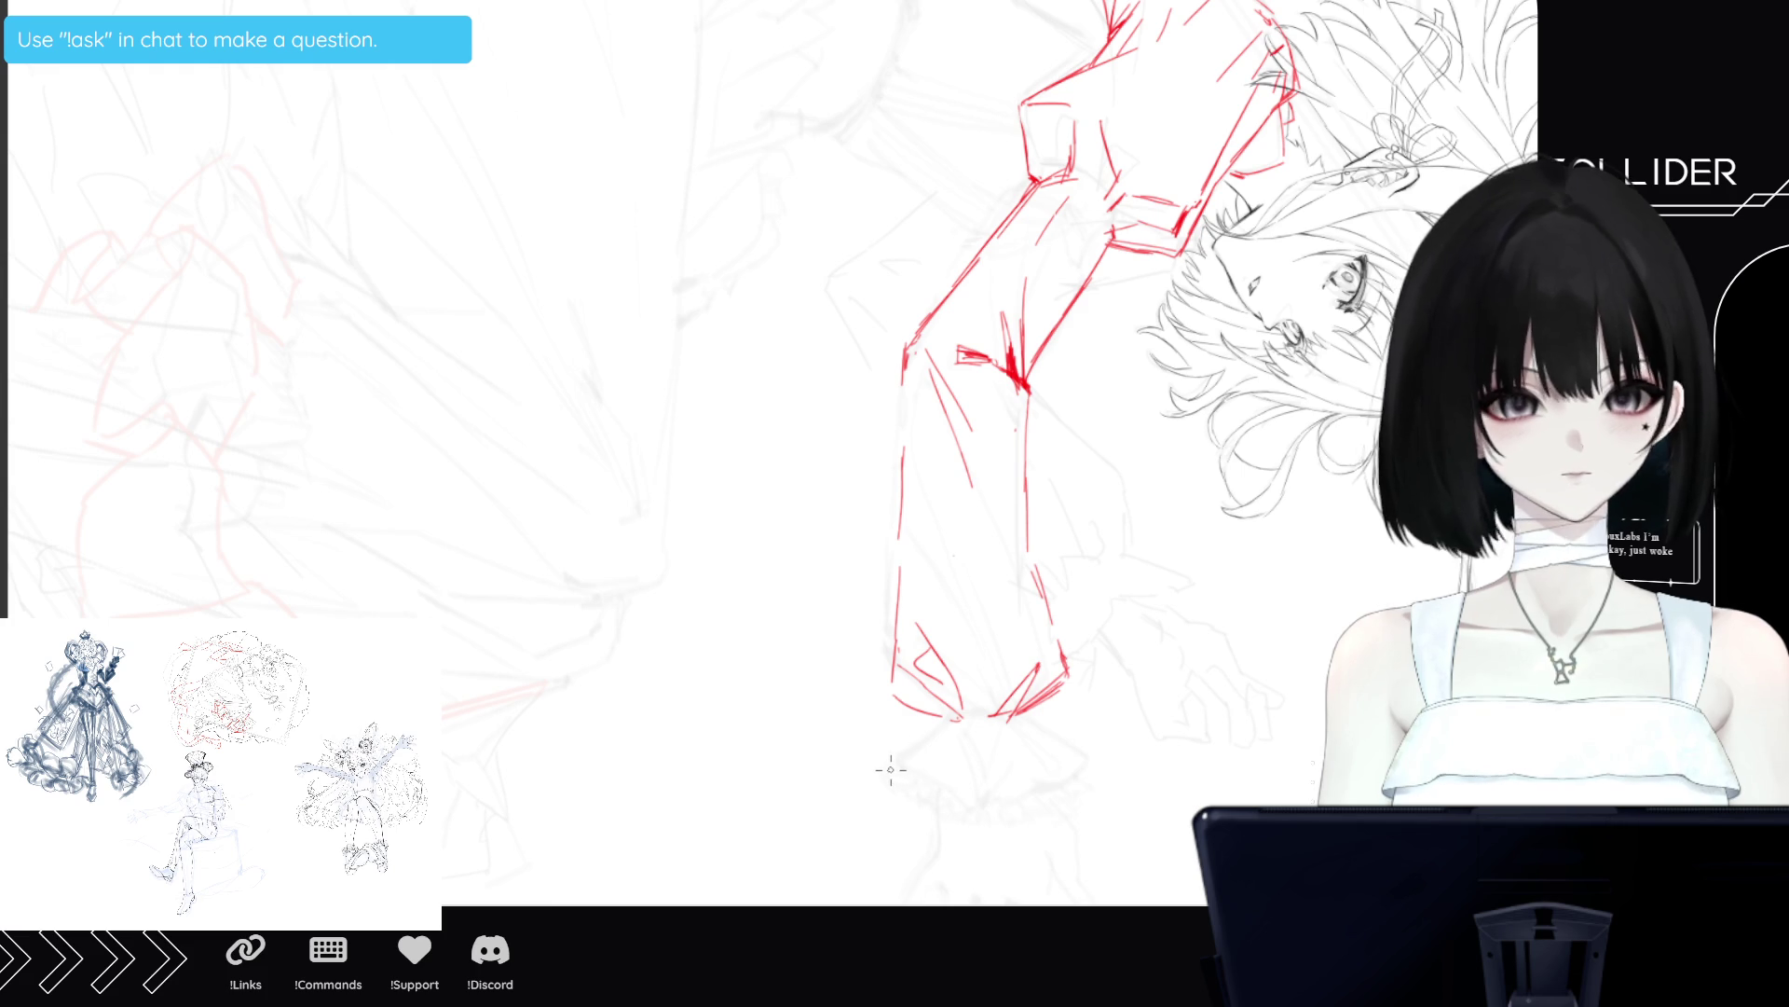
Draw the cuff's ruffled lower edge left to right and add ruffle fold lines.
mouse_move(891, 781)
mouse_down()
mouse_move(926, 818)
mouse_move(893, 798)
mouse_move(927, 819)
mouse_move(933, 790)
mouse_move(949, 794)
mouse_up()
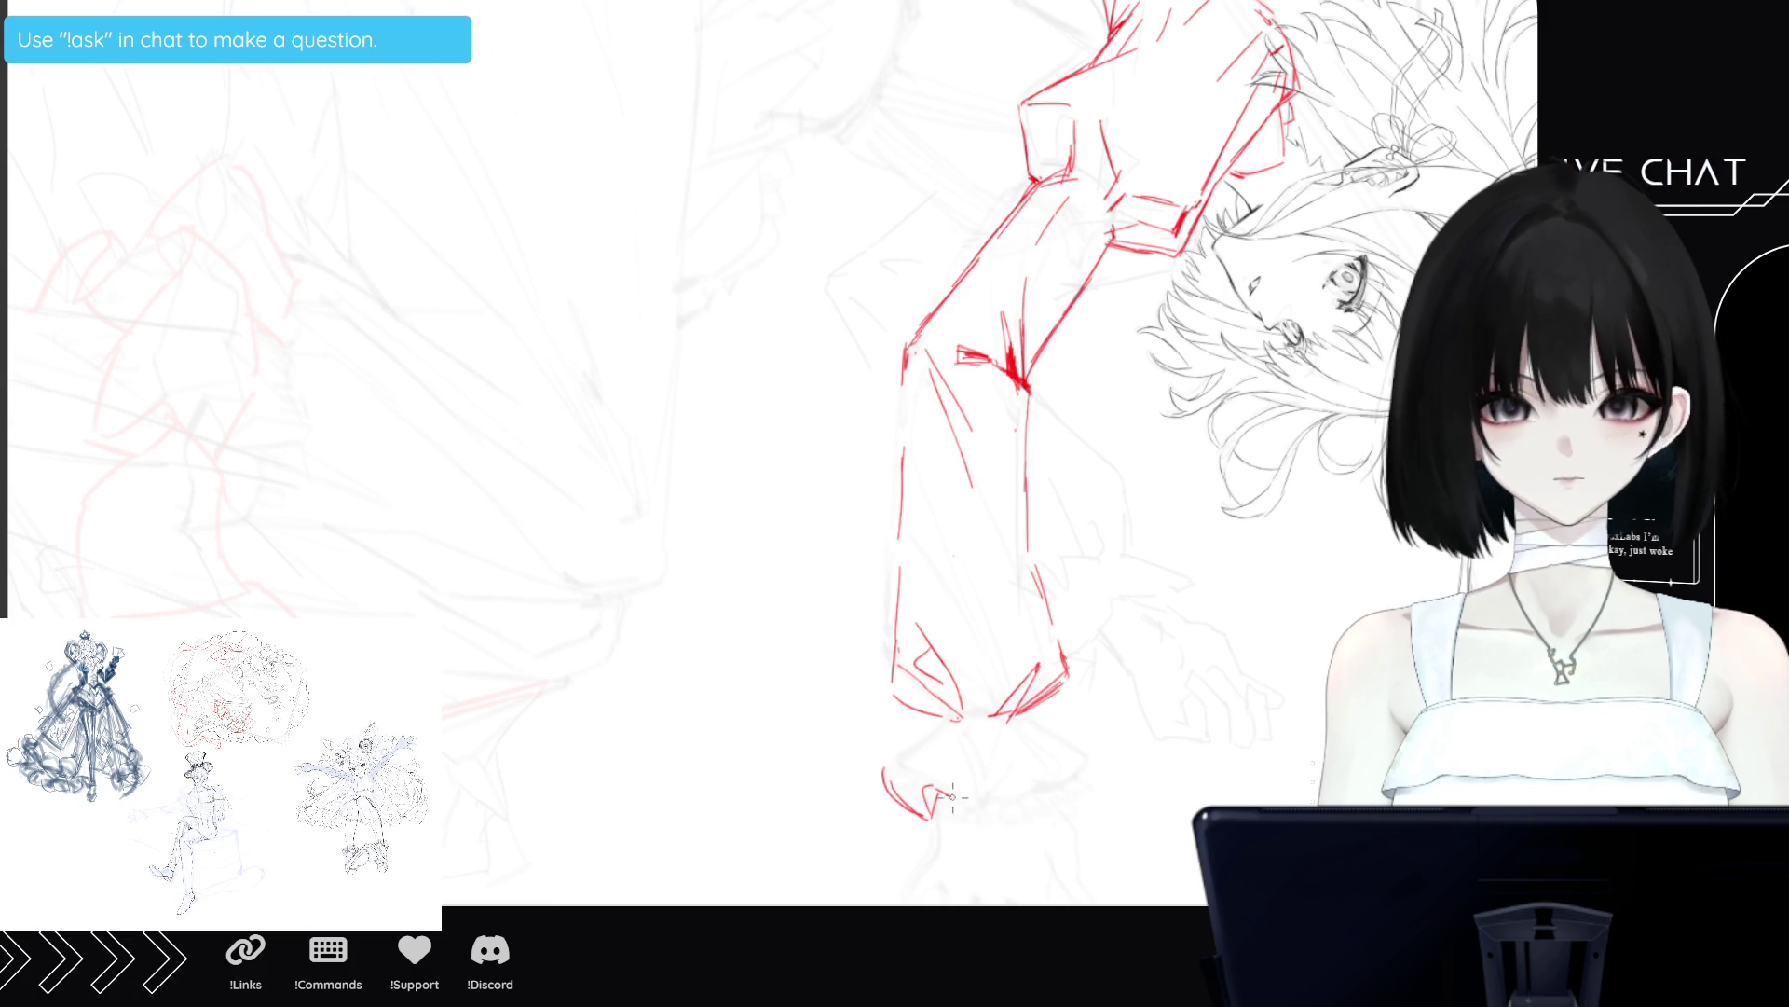
mouse_move(959, 799)
mouse_down()
mouse_move(986, 807)
mouse_move(1027, 781)
mouse_move(1027, 798)
mouse_move(1004, 783)
mouse_move(1011, 811)
mouse_move(1032, 807)
mouse_up()
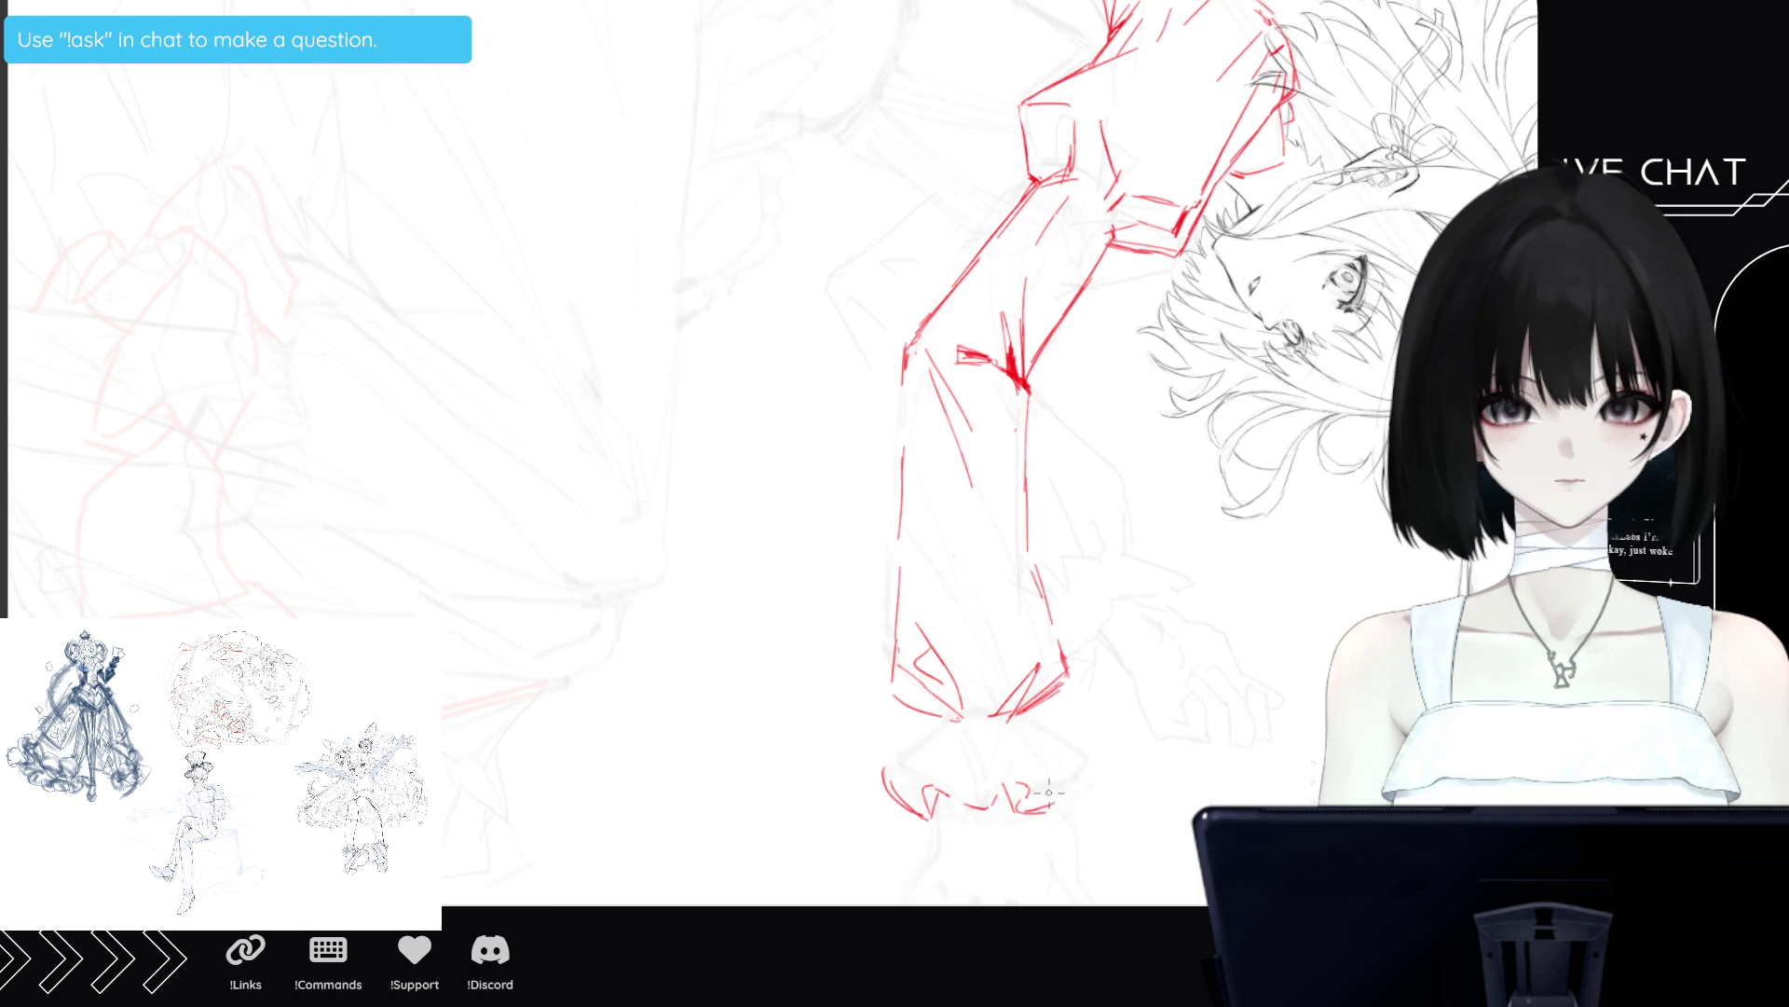
drag(1035, 811, 1078, 771)
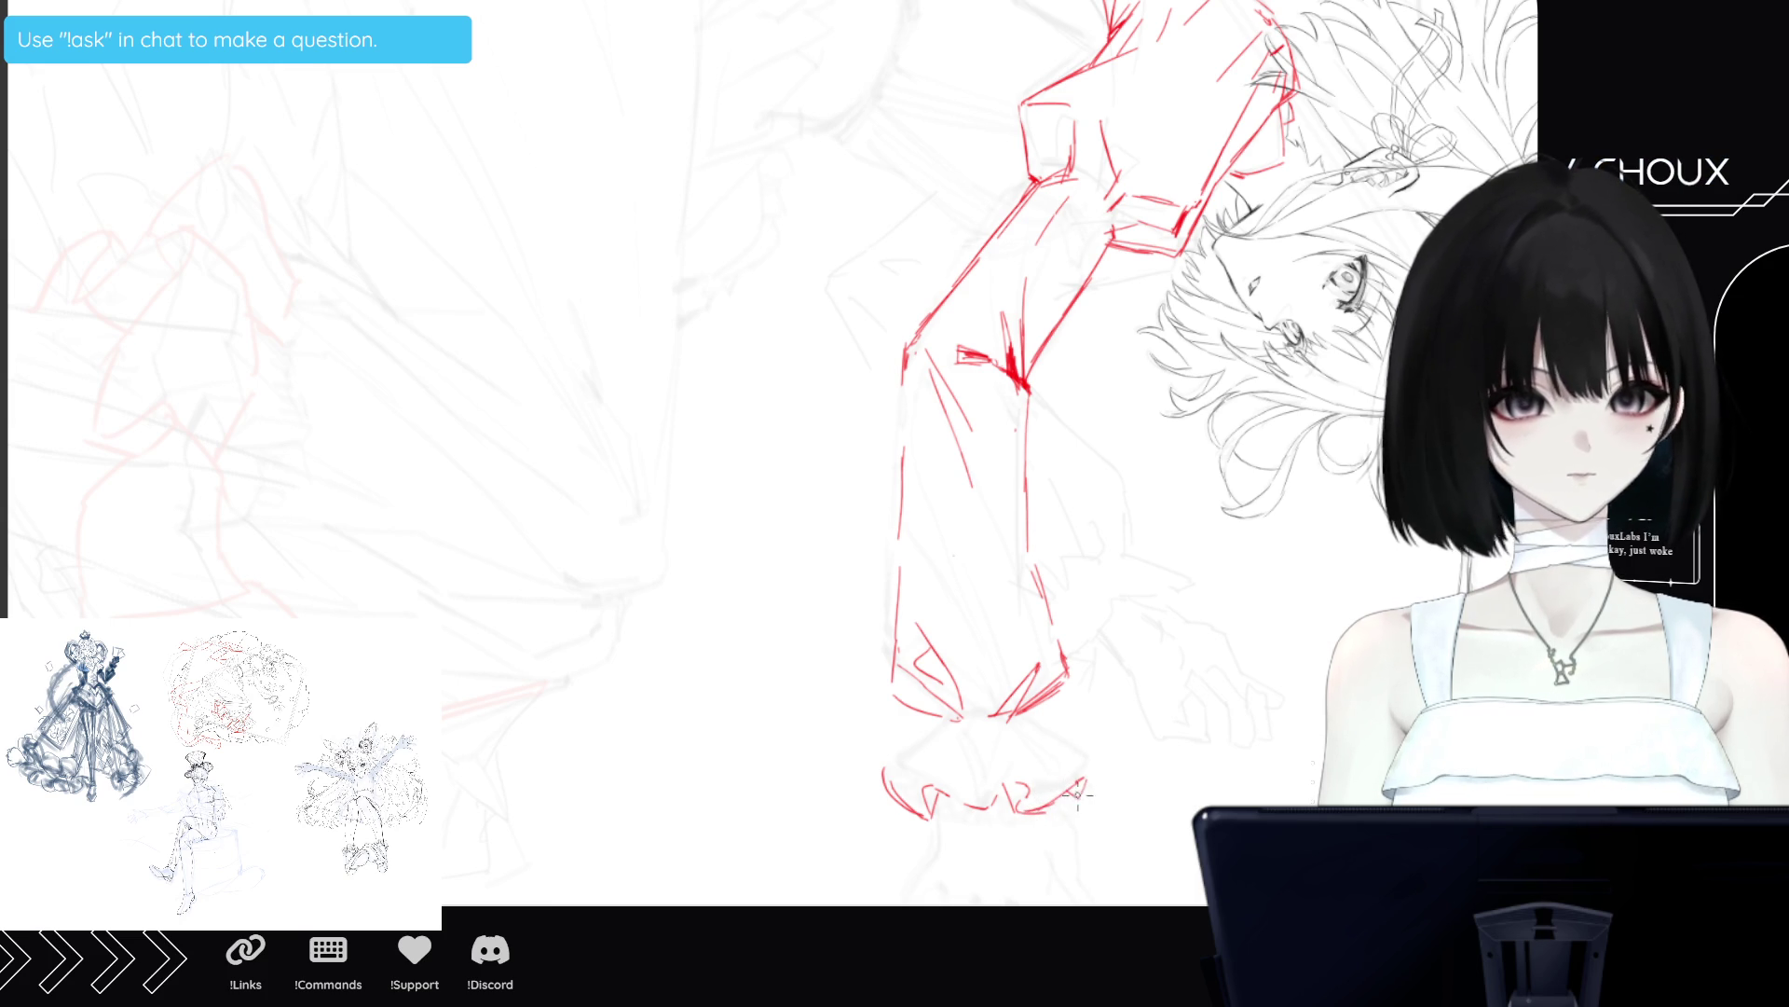
drag(1081, 799, 1101, 776)
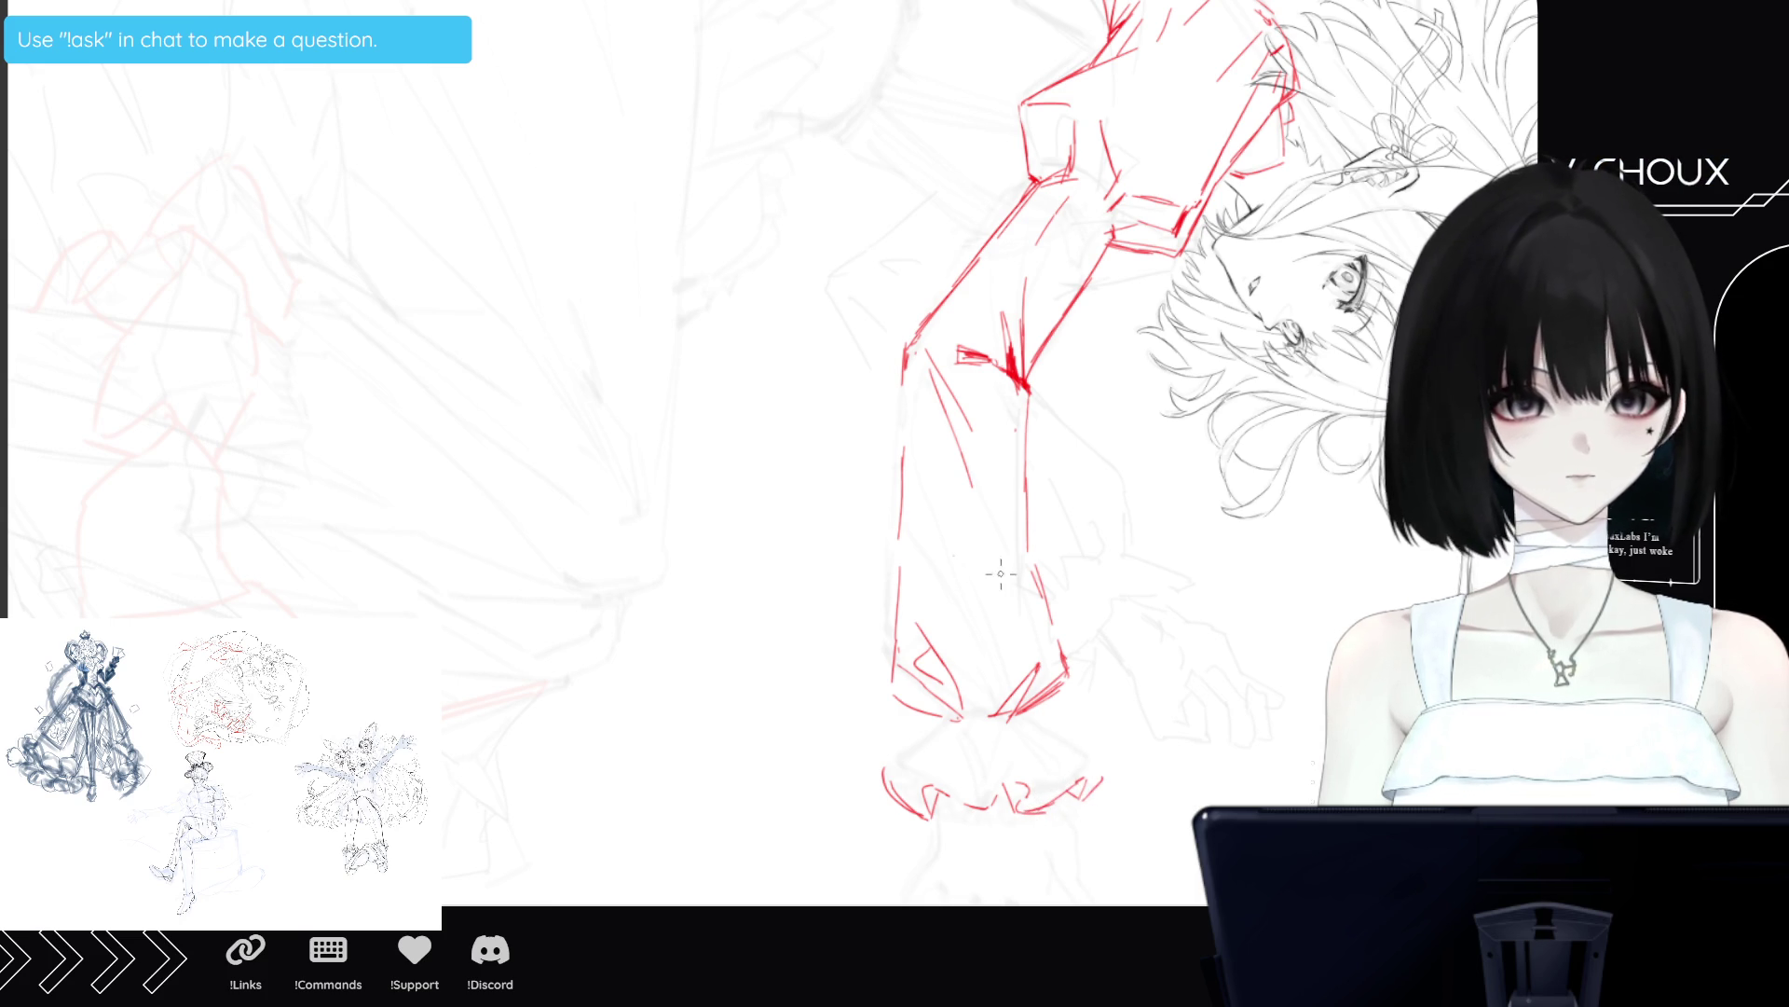
mouse_move(882, 760)
mouse_down()
mouse_move(923, 766)
mouse_move(899, 769)
mouse_up()
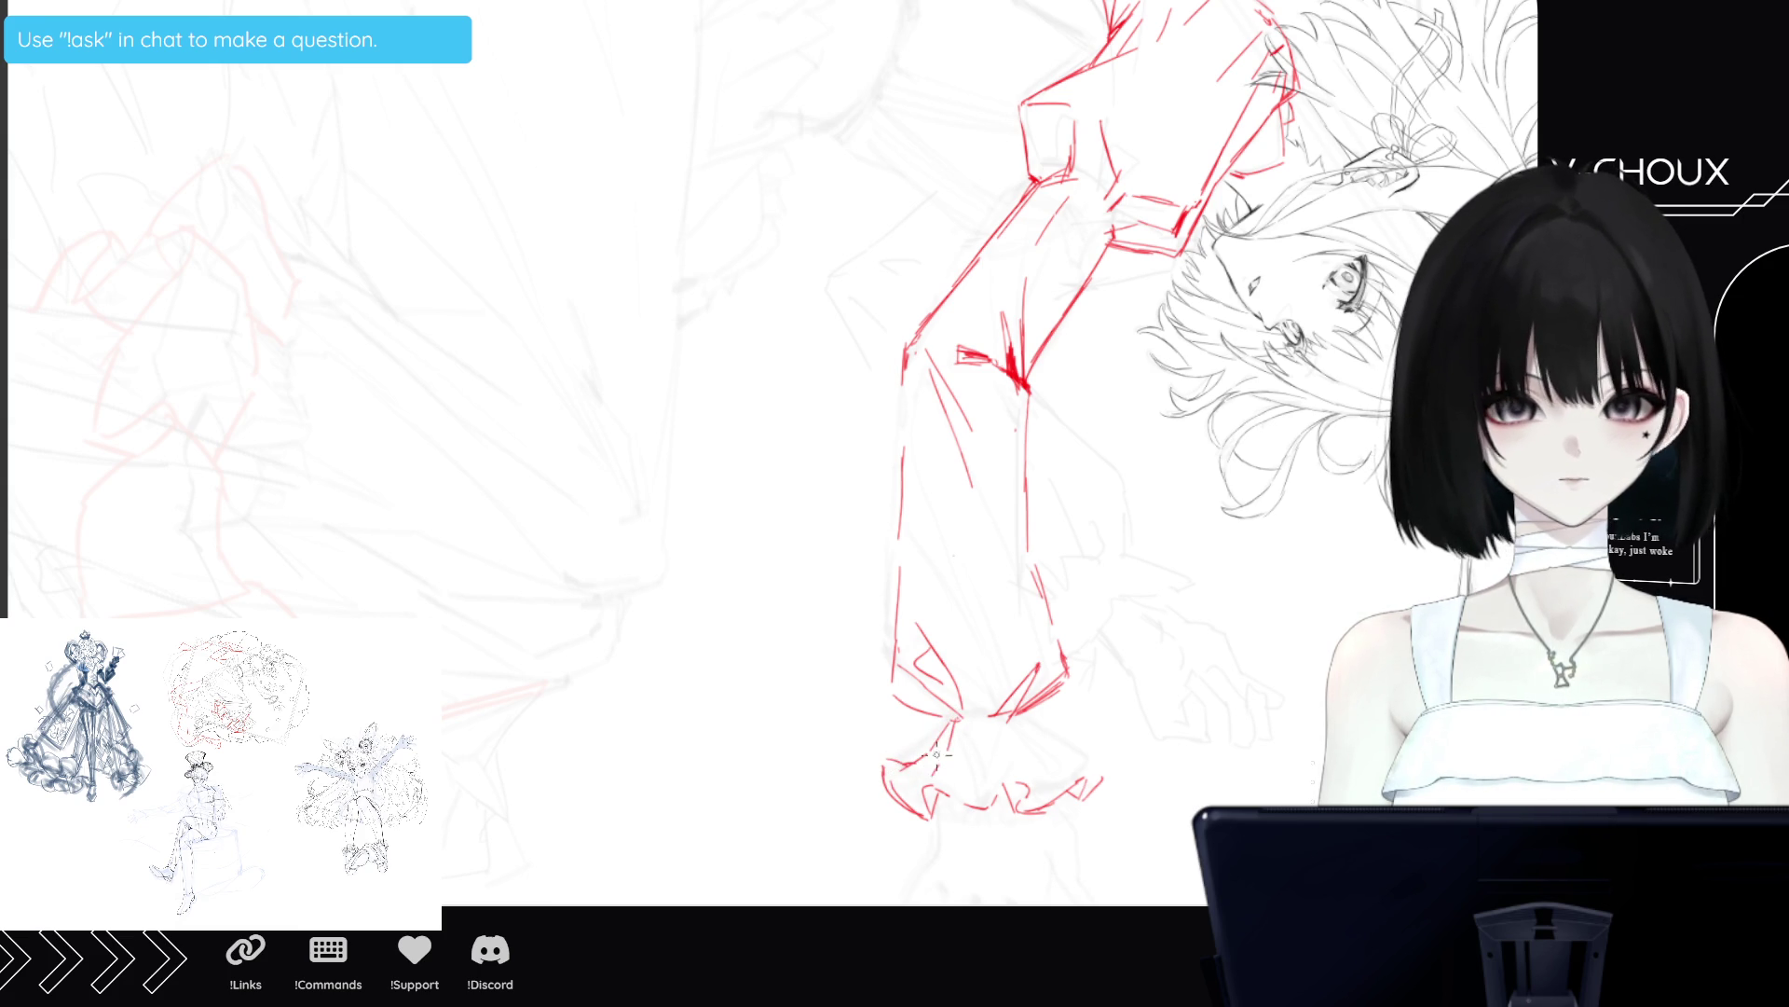
drag(979, 789, 974, 753)
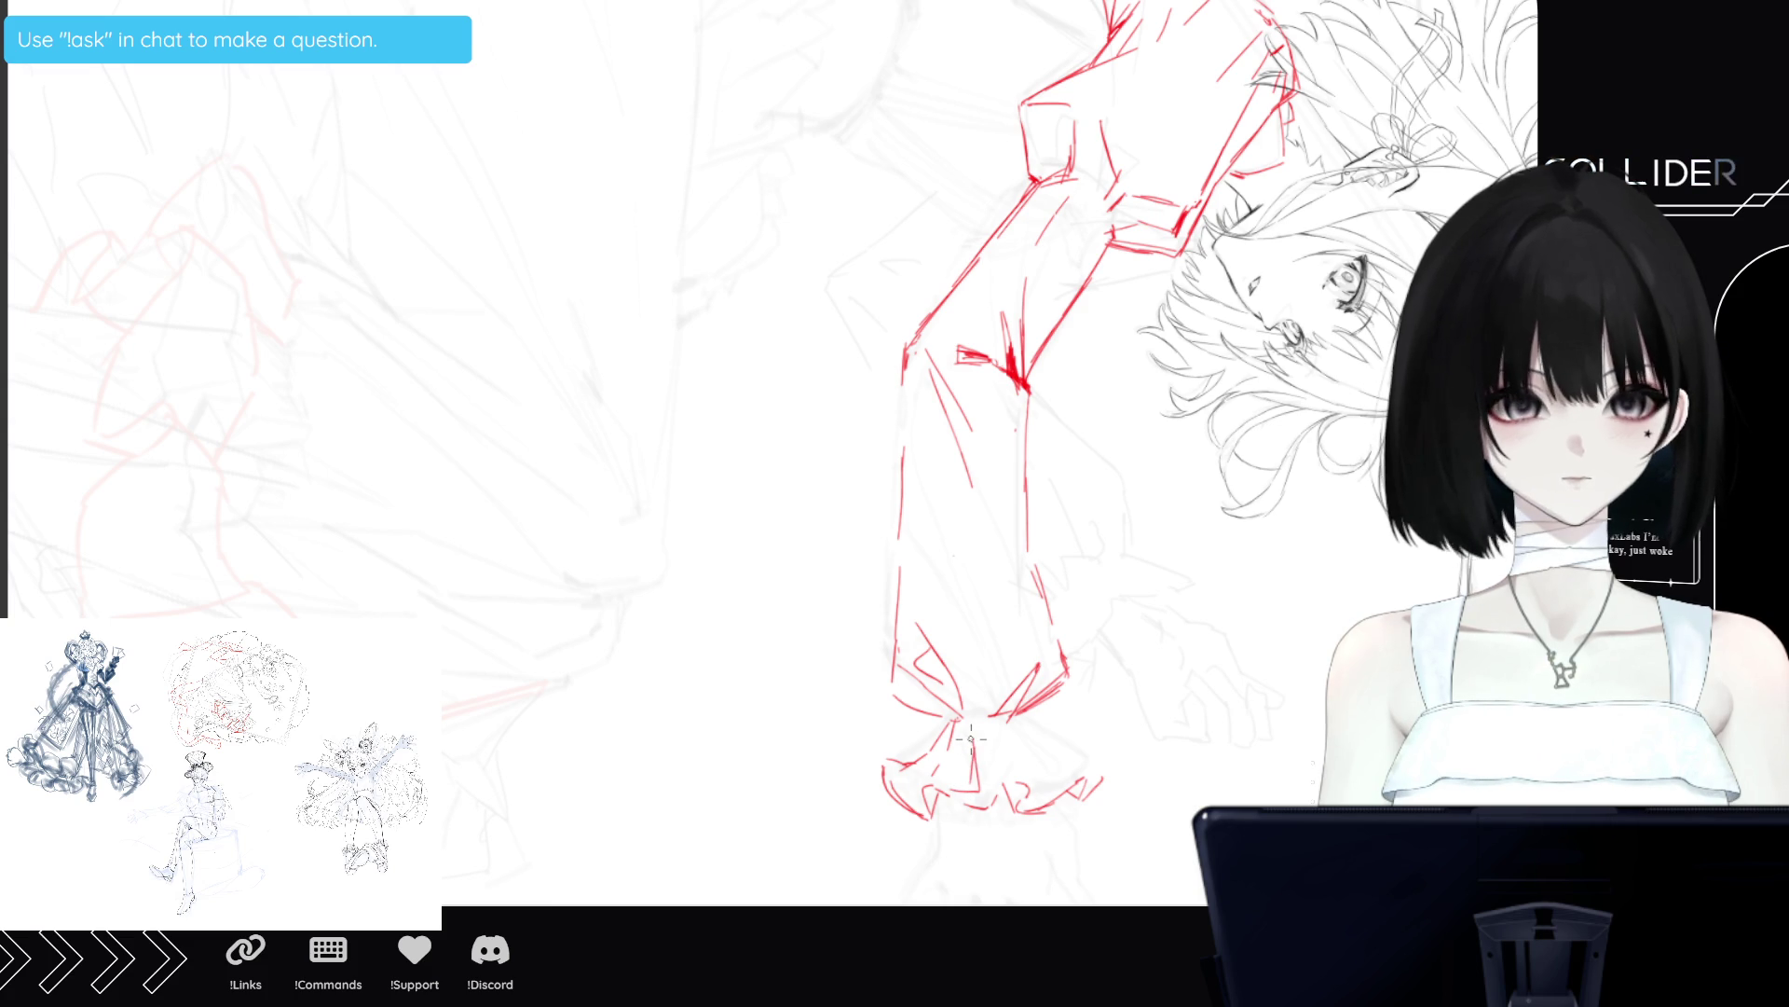
drag(990, 751, 1026, 781)
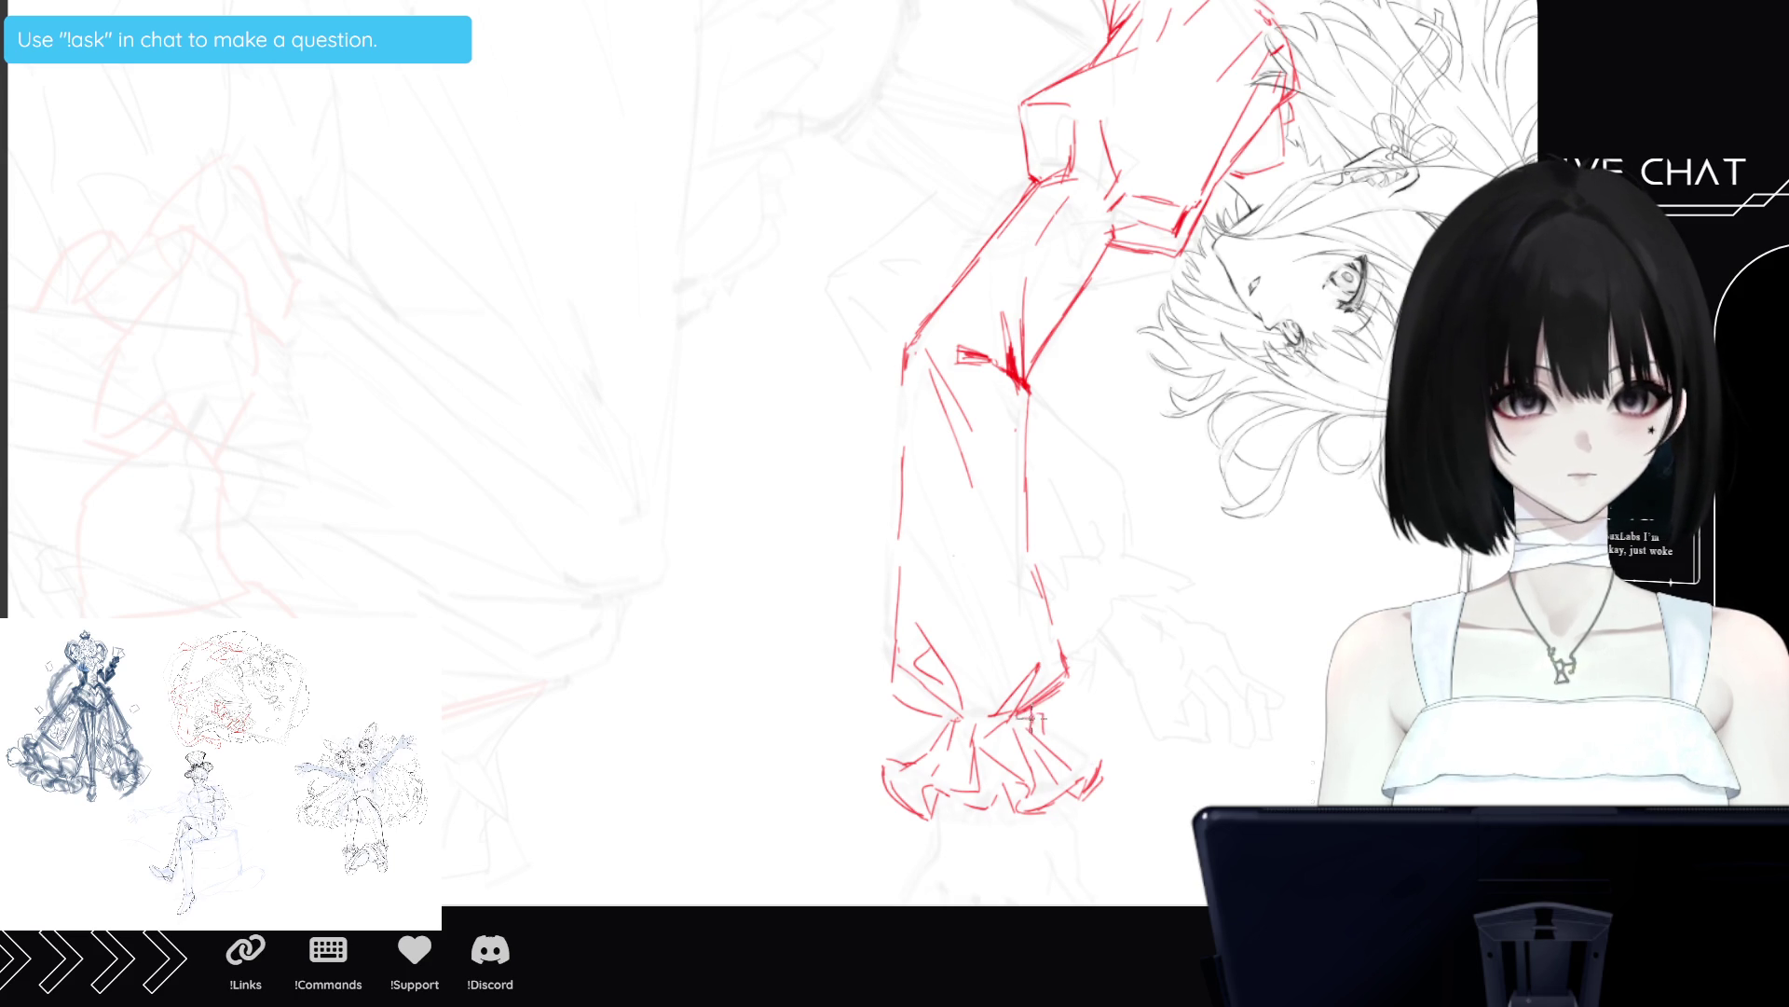
Darken the cuff corners and both sleeve edges, erasing part of the lower left line.
drag(1074, 747, 1111, 767)
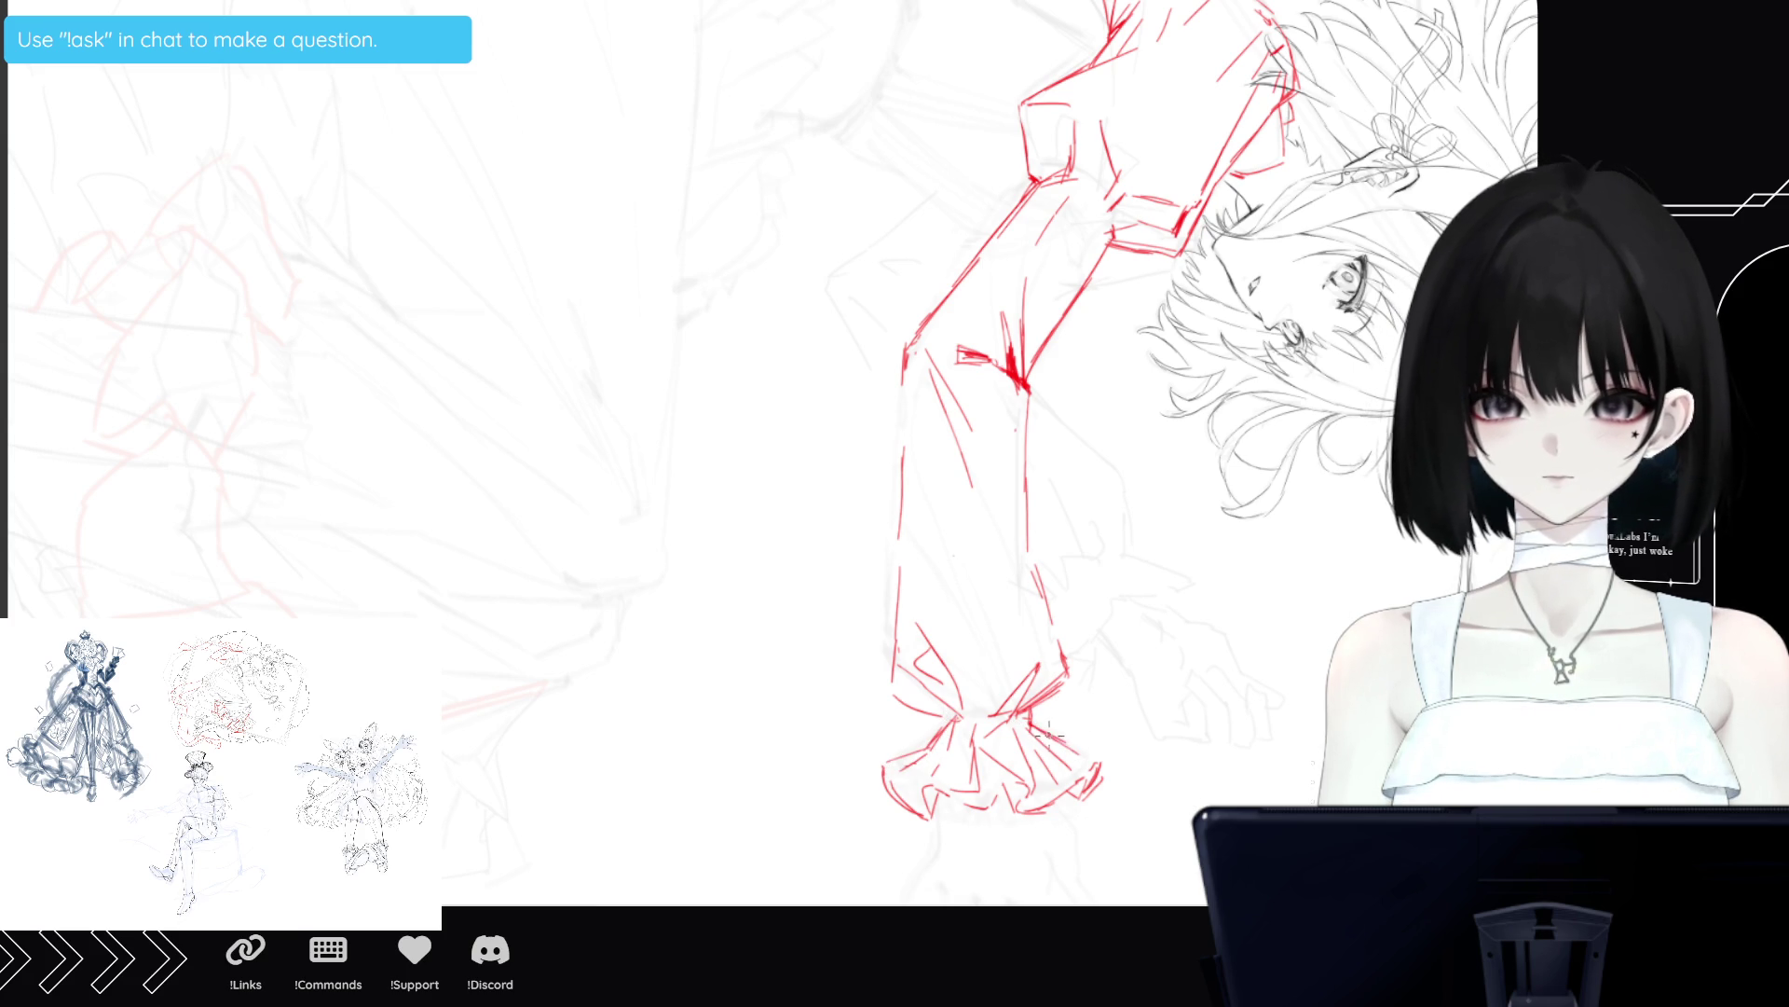
mouse_move(1025, 699)
mouse_down()
mouse_move(1026, 719)
mouse_move(938, 714)
mouse_move(1033, 715)
mouse_up()
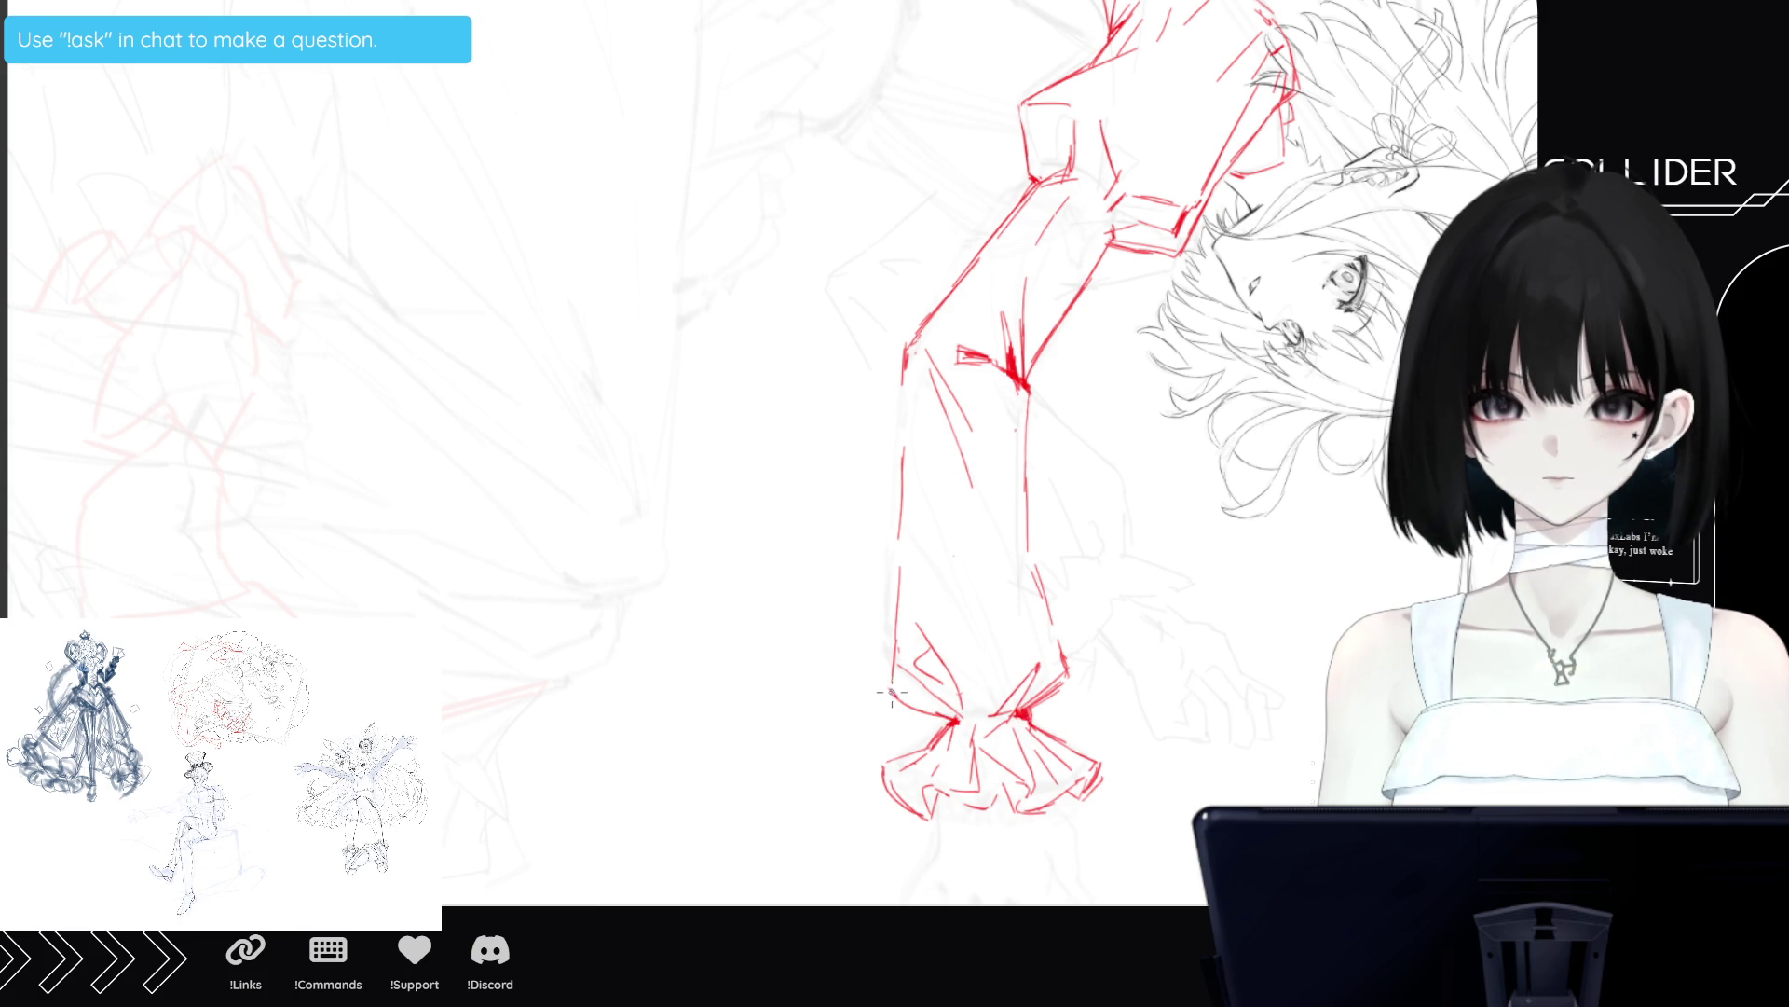
mouse_move(890, 665)
mouse_down()
mouse_move(881, 694)
mouse_move(900, 632)
mouse_up()
mouse_move(895, 549)
mouse_down()
mouse_move(881, 688)
mouse_move(888, 632)
mouse_move(893, 699)
mouse_move(965, 720)
mouse_up()
drag(919, 664, 934, 701)
drag(1031, 548, 1048, 606)
mouse_move(1060, 639)
mouse_down()
mouse_move(1044, 599)
mouse_move(1062, 662)
mouse_move(1023, 723)
mouse_up()
drag(899, 415, 899, 536)
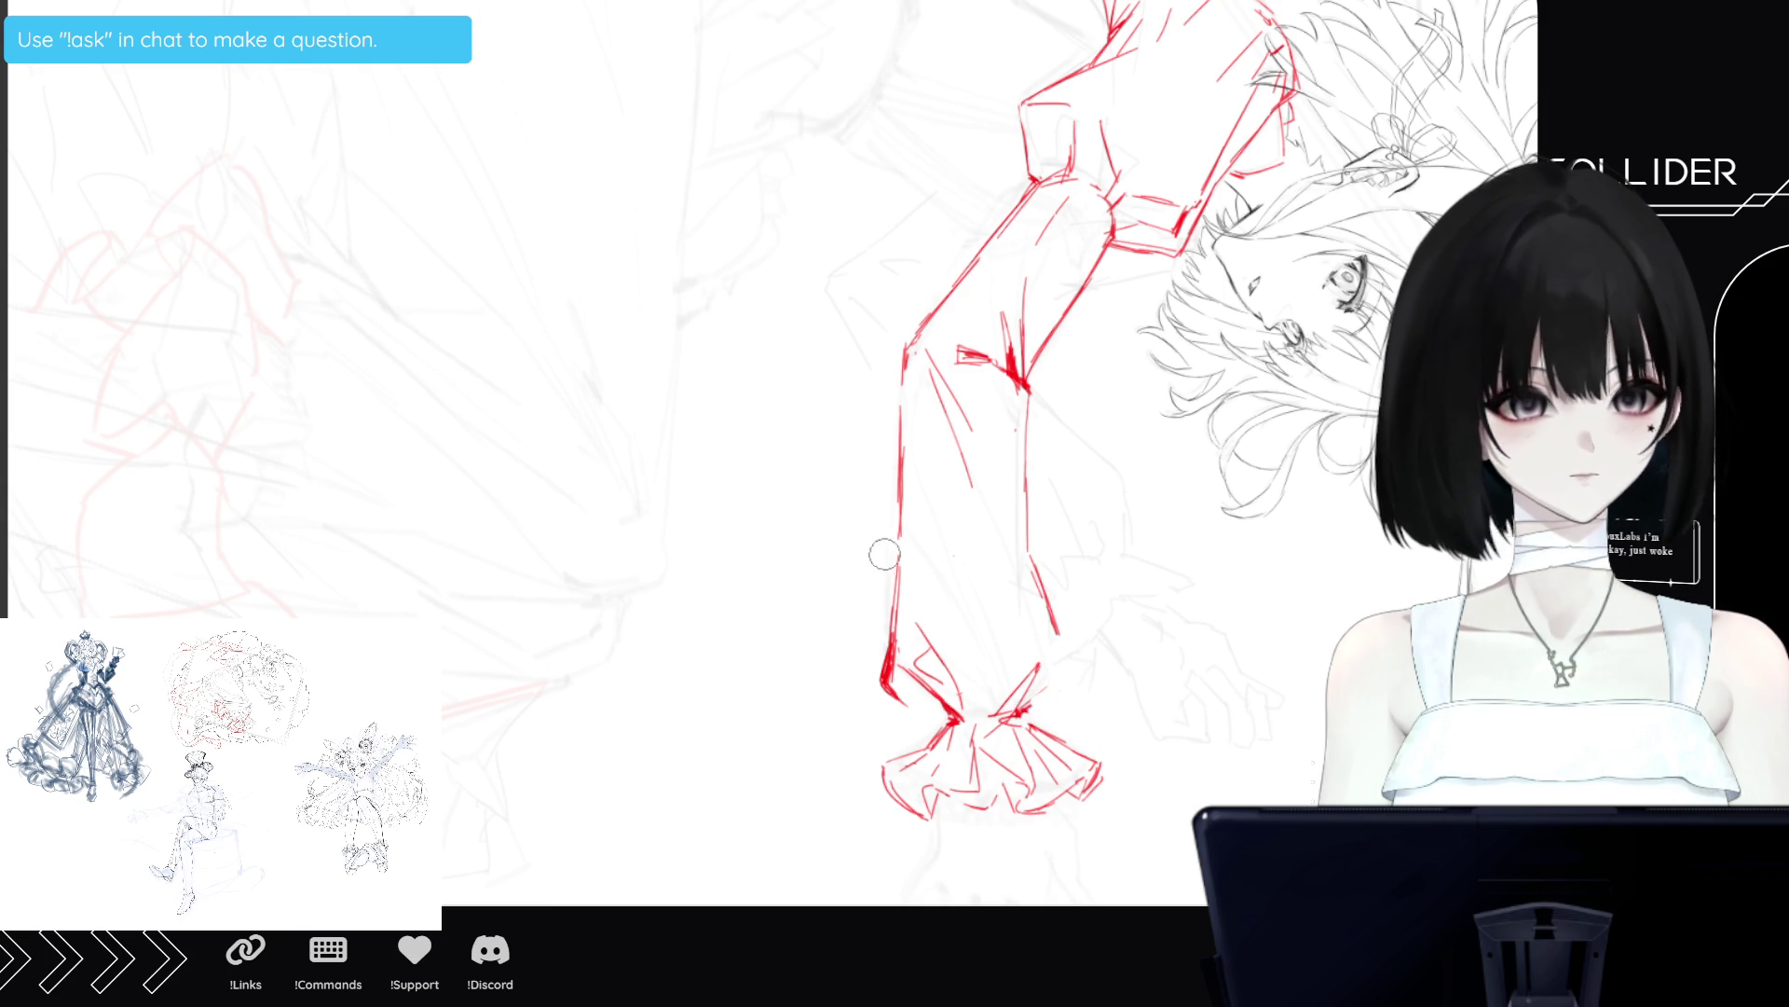
mouse_move(886, 595)
mouse_down()
mouse_move(887, 567)
mouse_move(891, 694)
mouse_move(906, 553)
mouse_up()
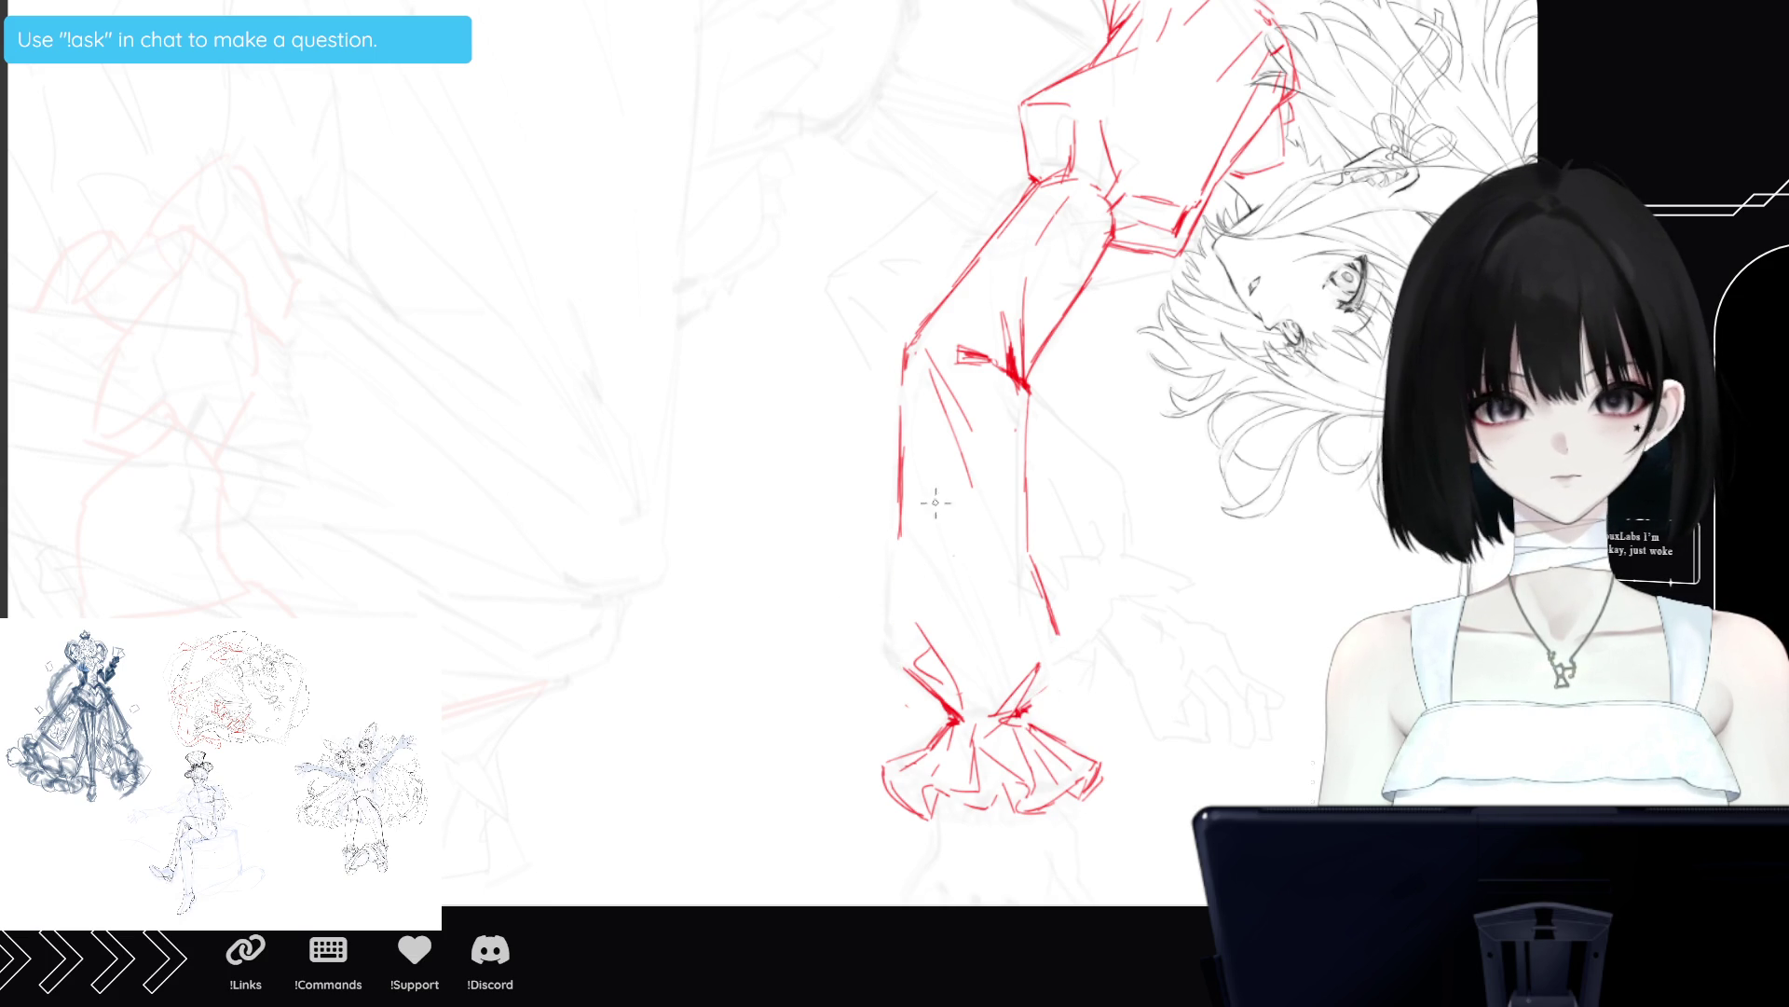
Redraw the sleeve's left edge and extend the right sleeve line down into the cuff.
drag(907, 391, 880, 654)
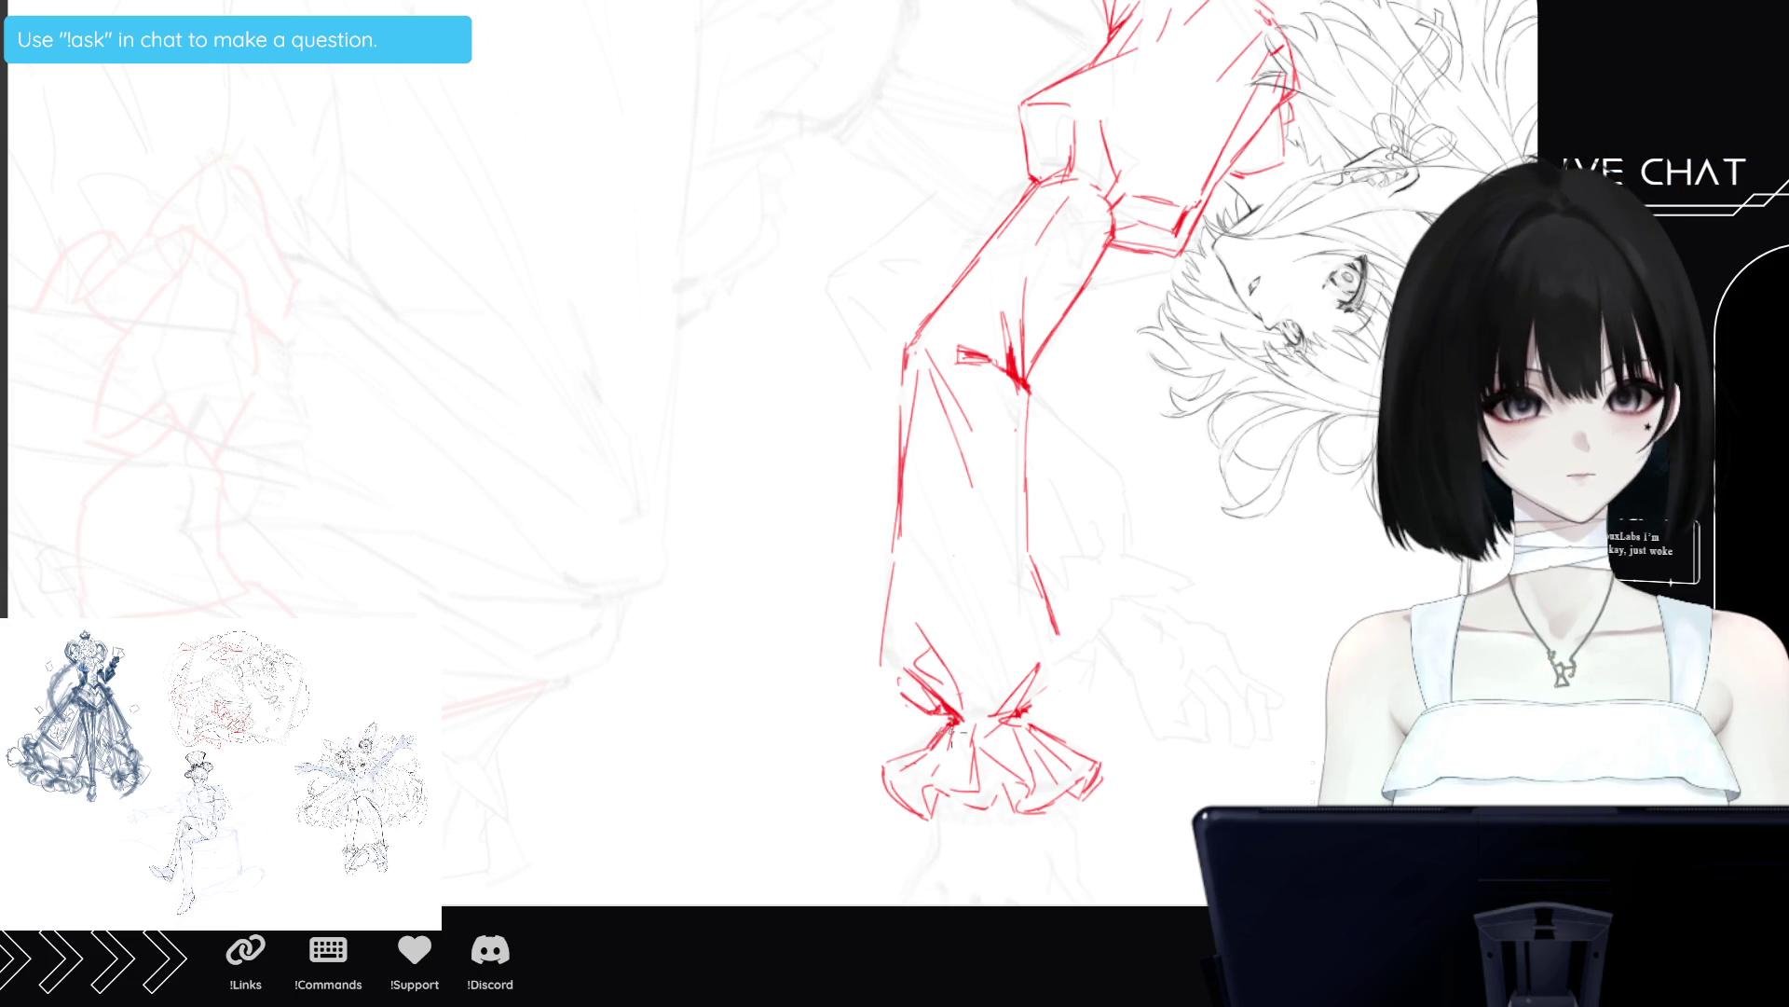
drag(931, 727, 950, 716)
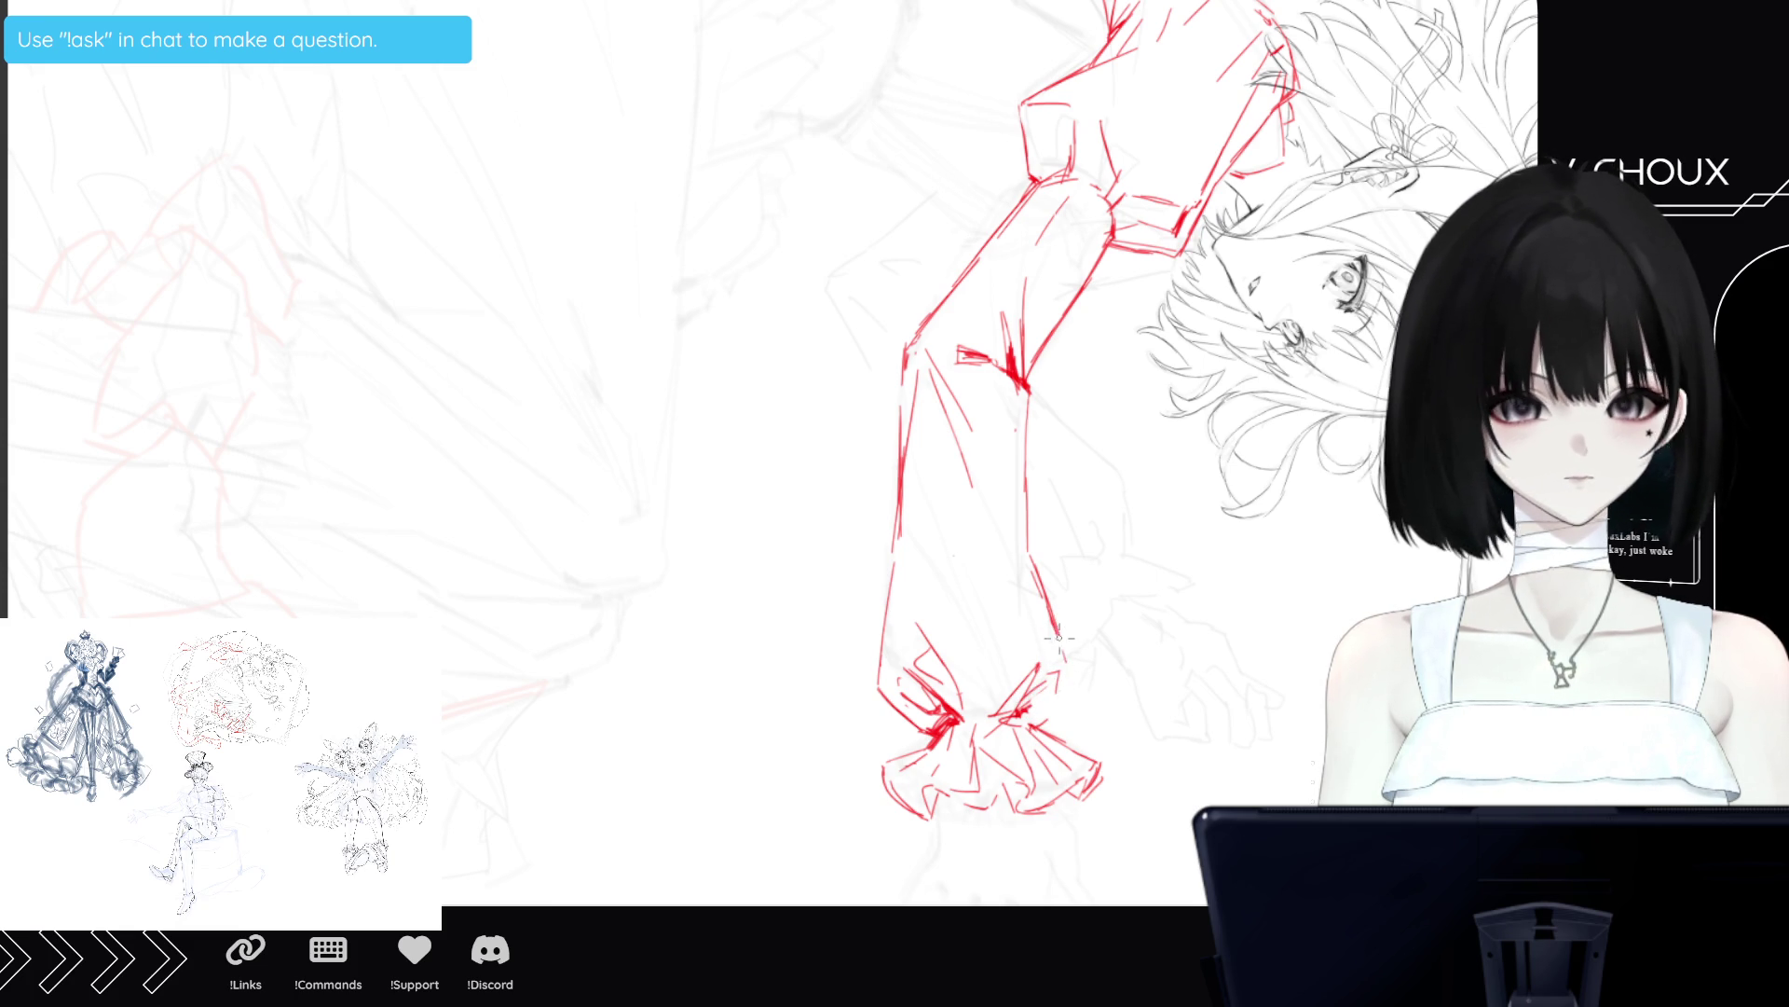
drag(1053, 620, 1067, 669)
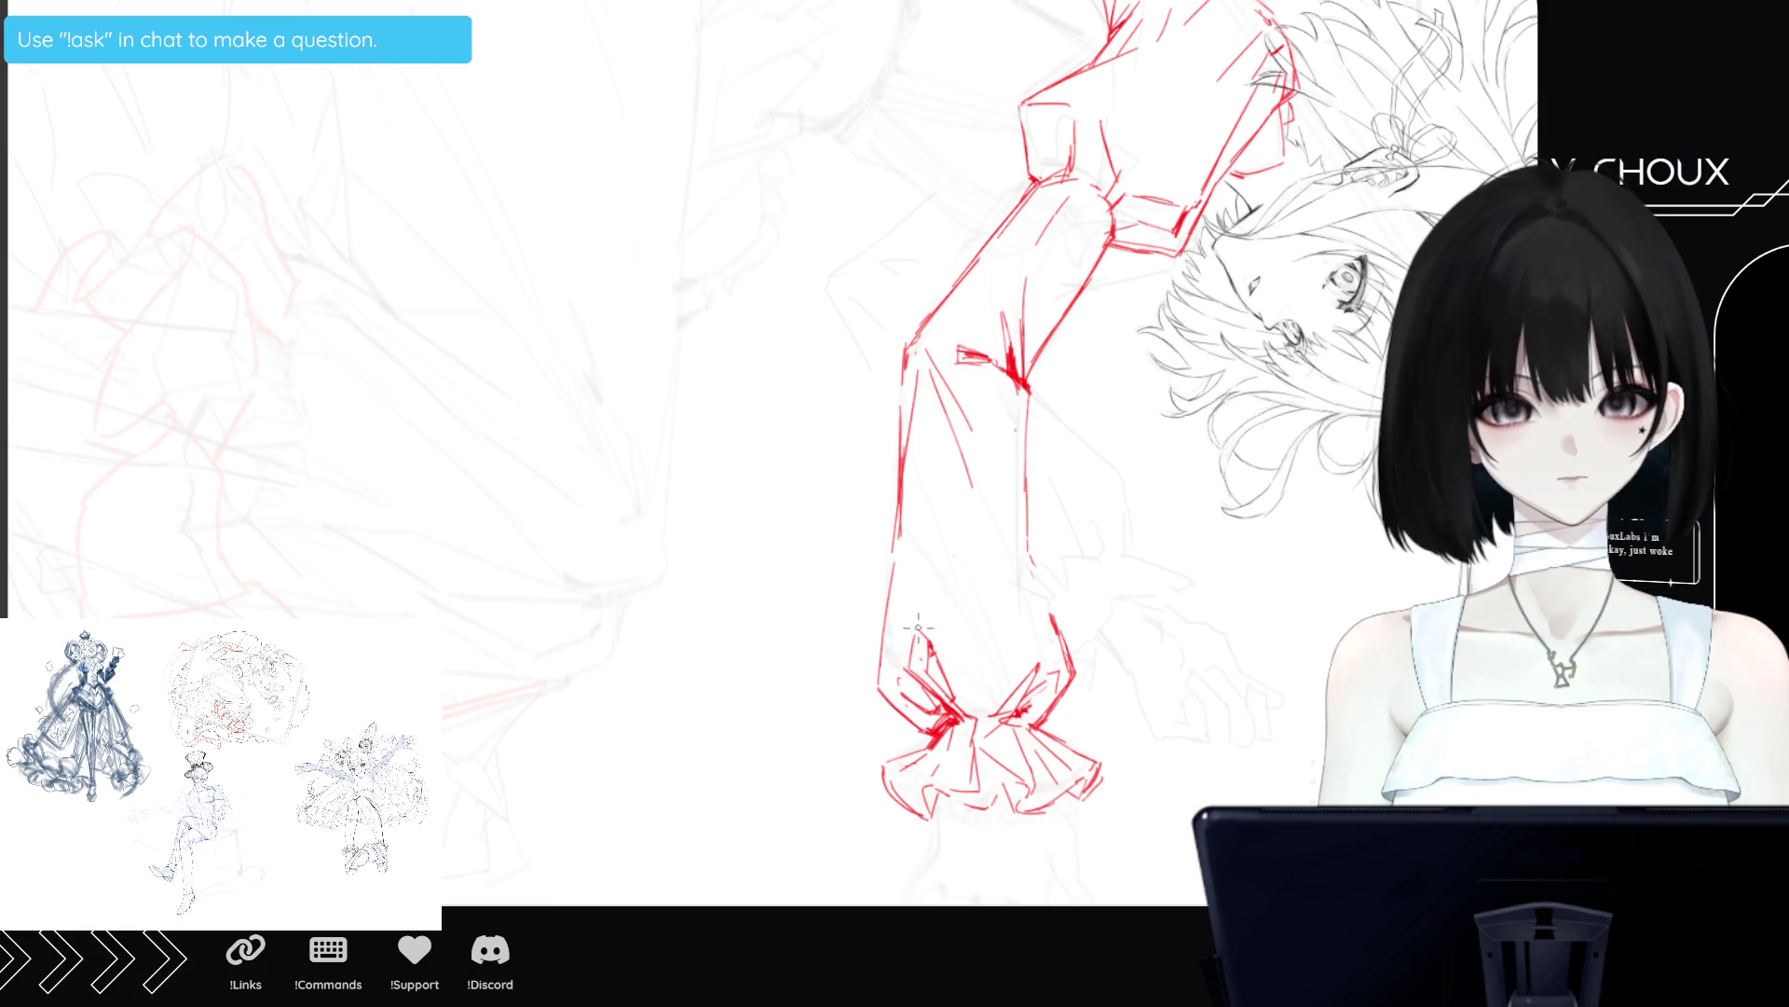
drag(929, 633, 960, 636)
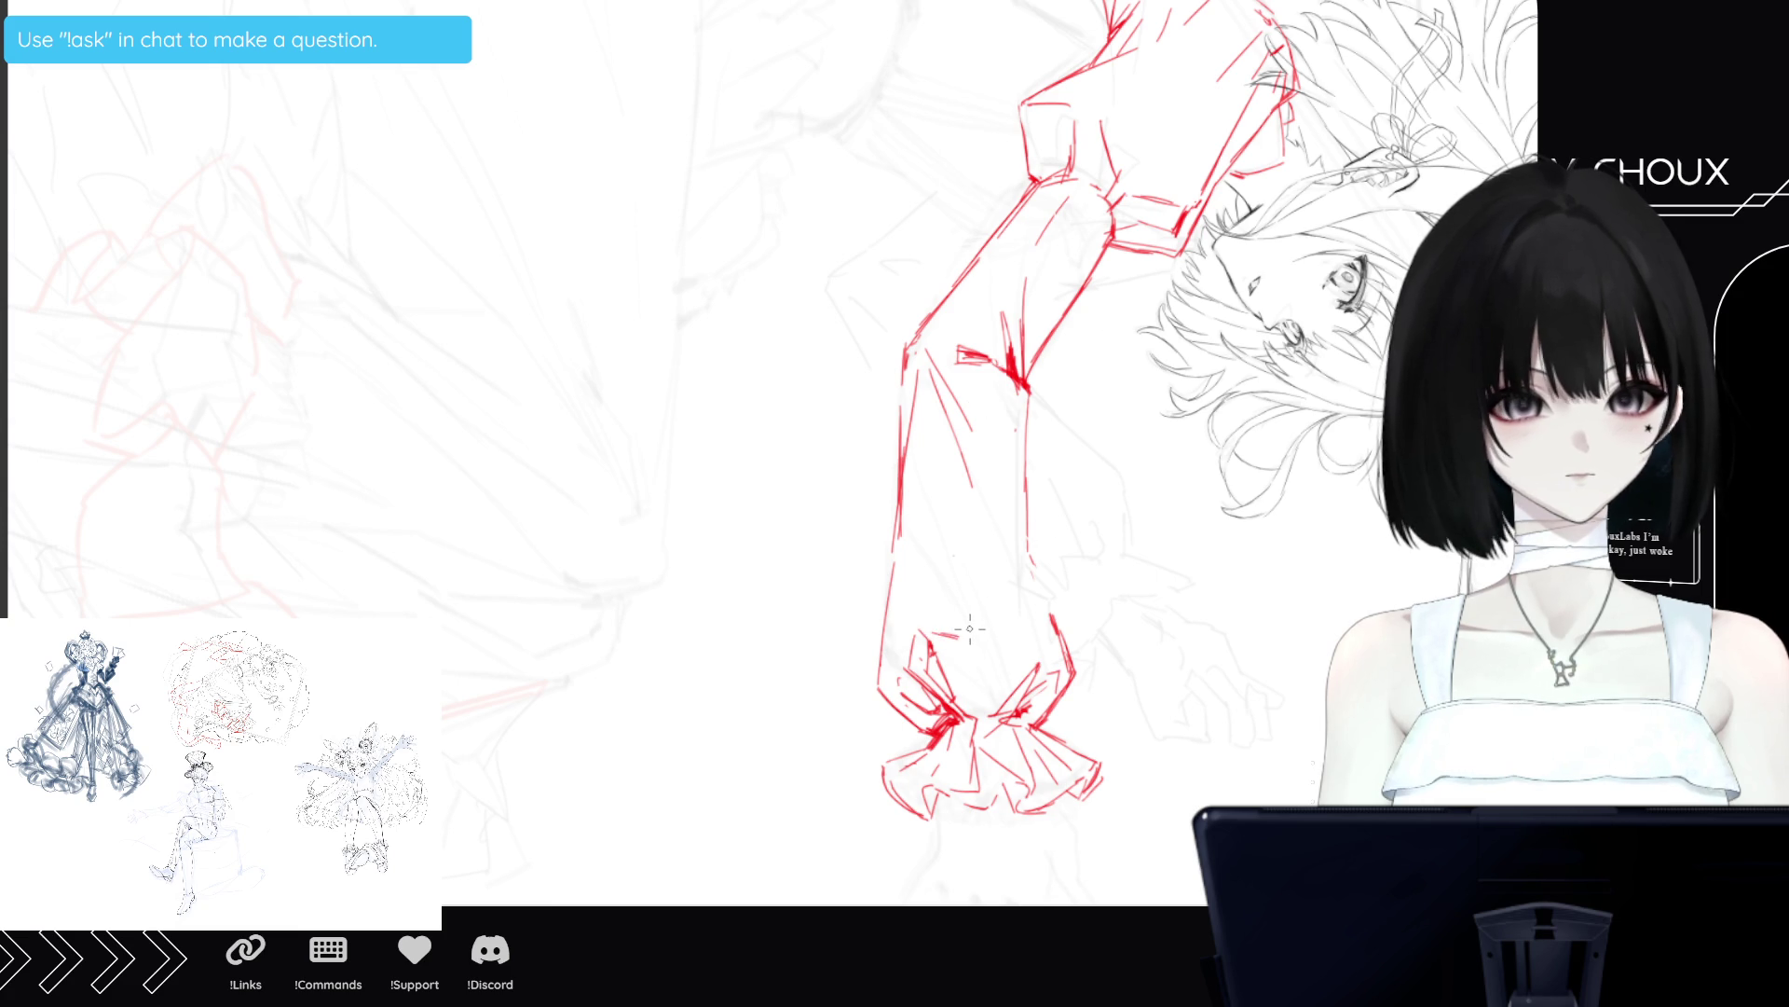
Add a faint red fold stroke on the forearm and retrace the lower forearm line above the cuff.
drag(983, 616, 1014, 592)
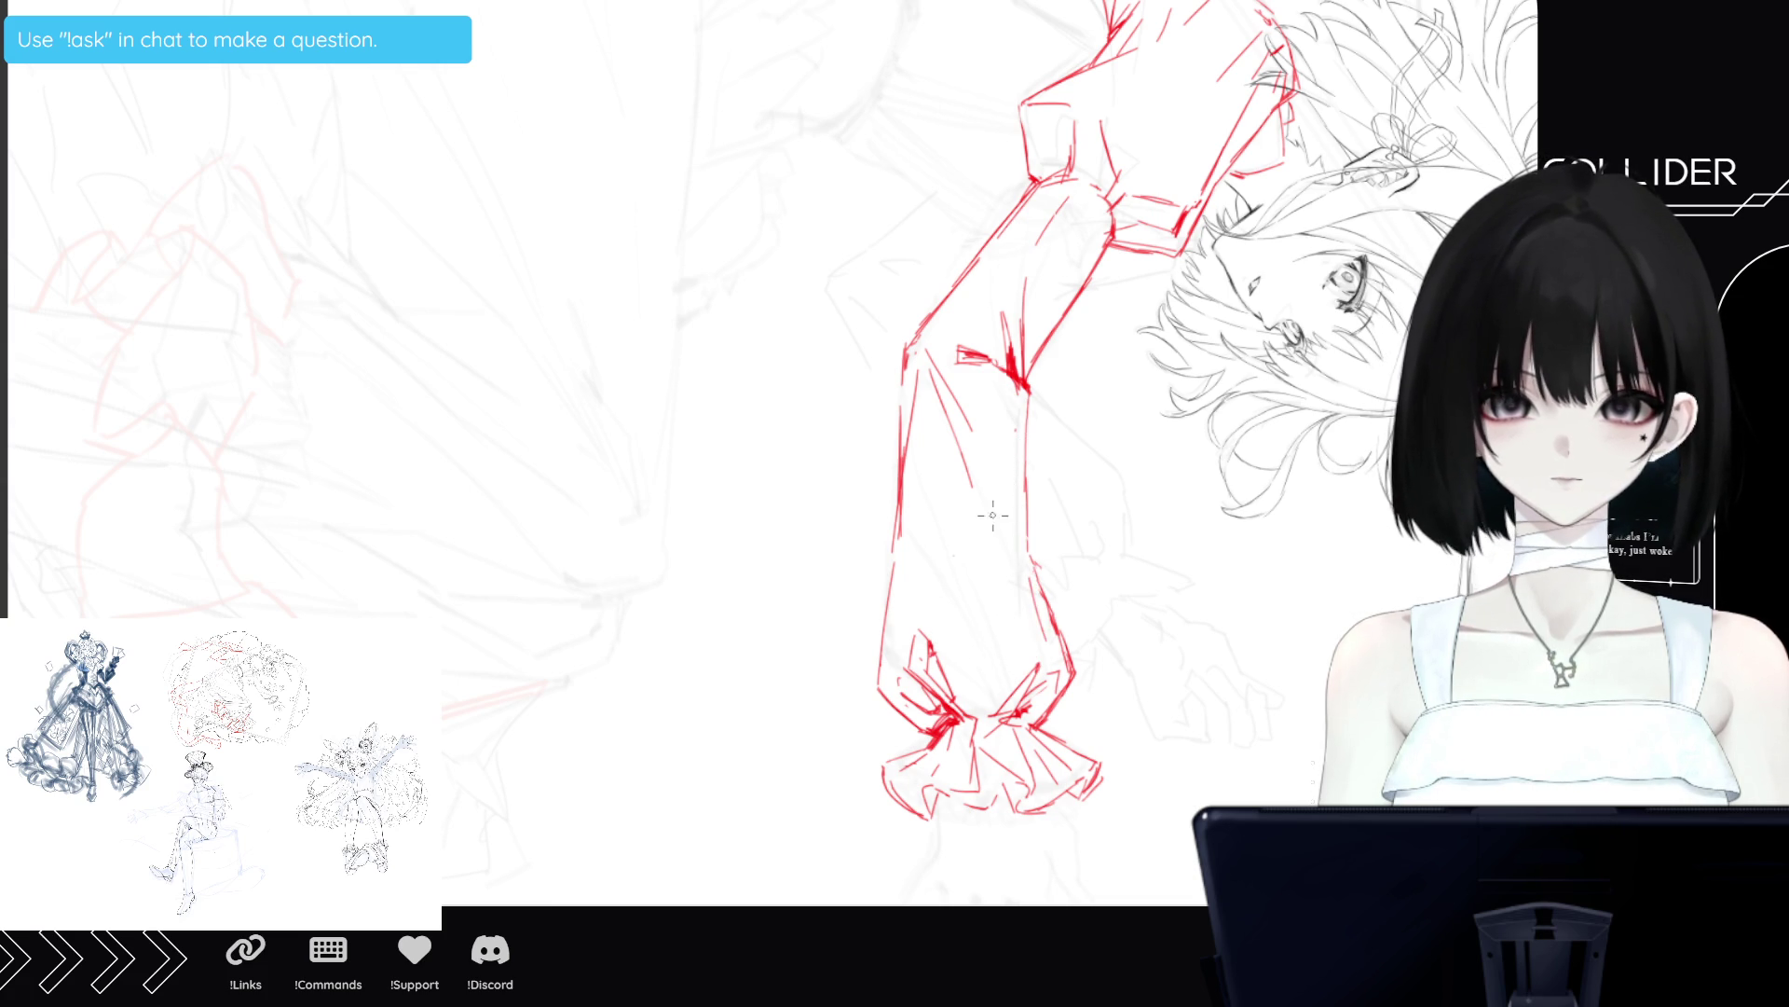
drag(1014, 558, 1074, 659)
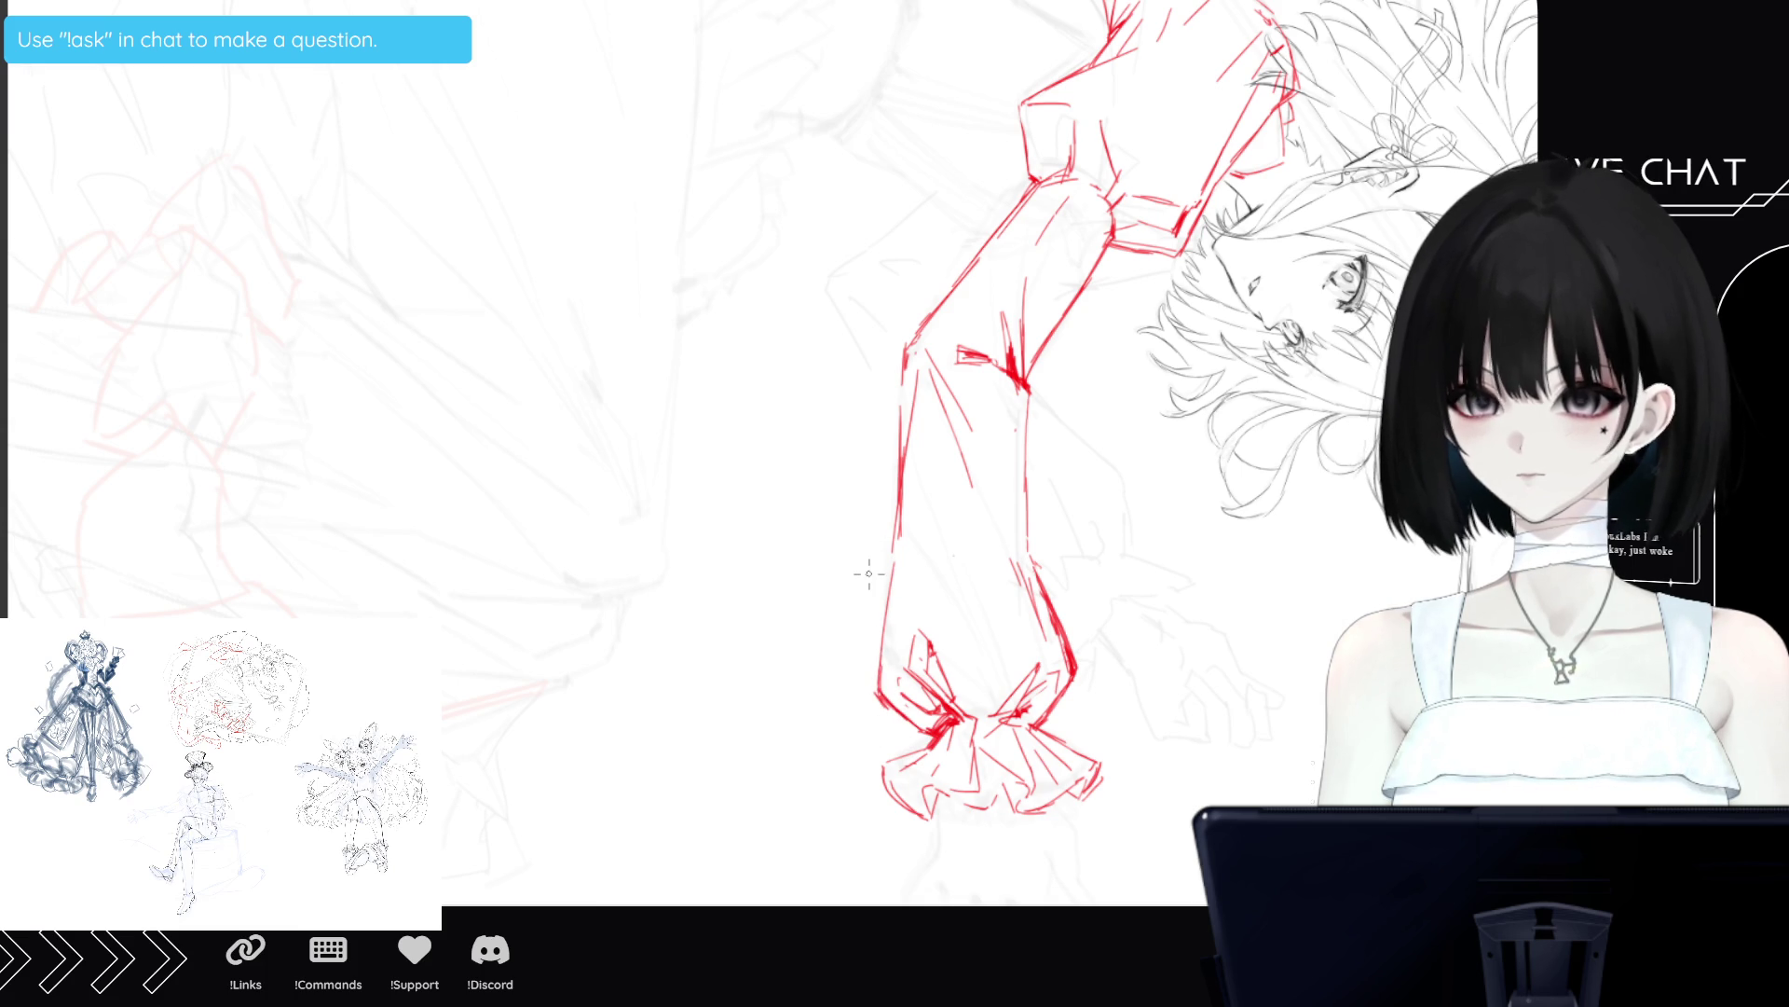
scroll(521, 776, down, 5)
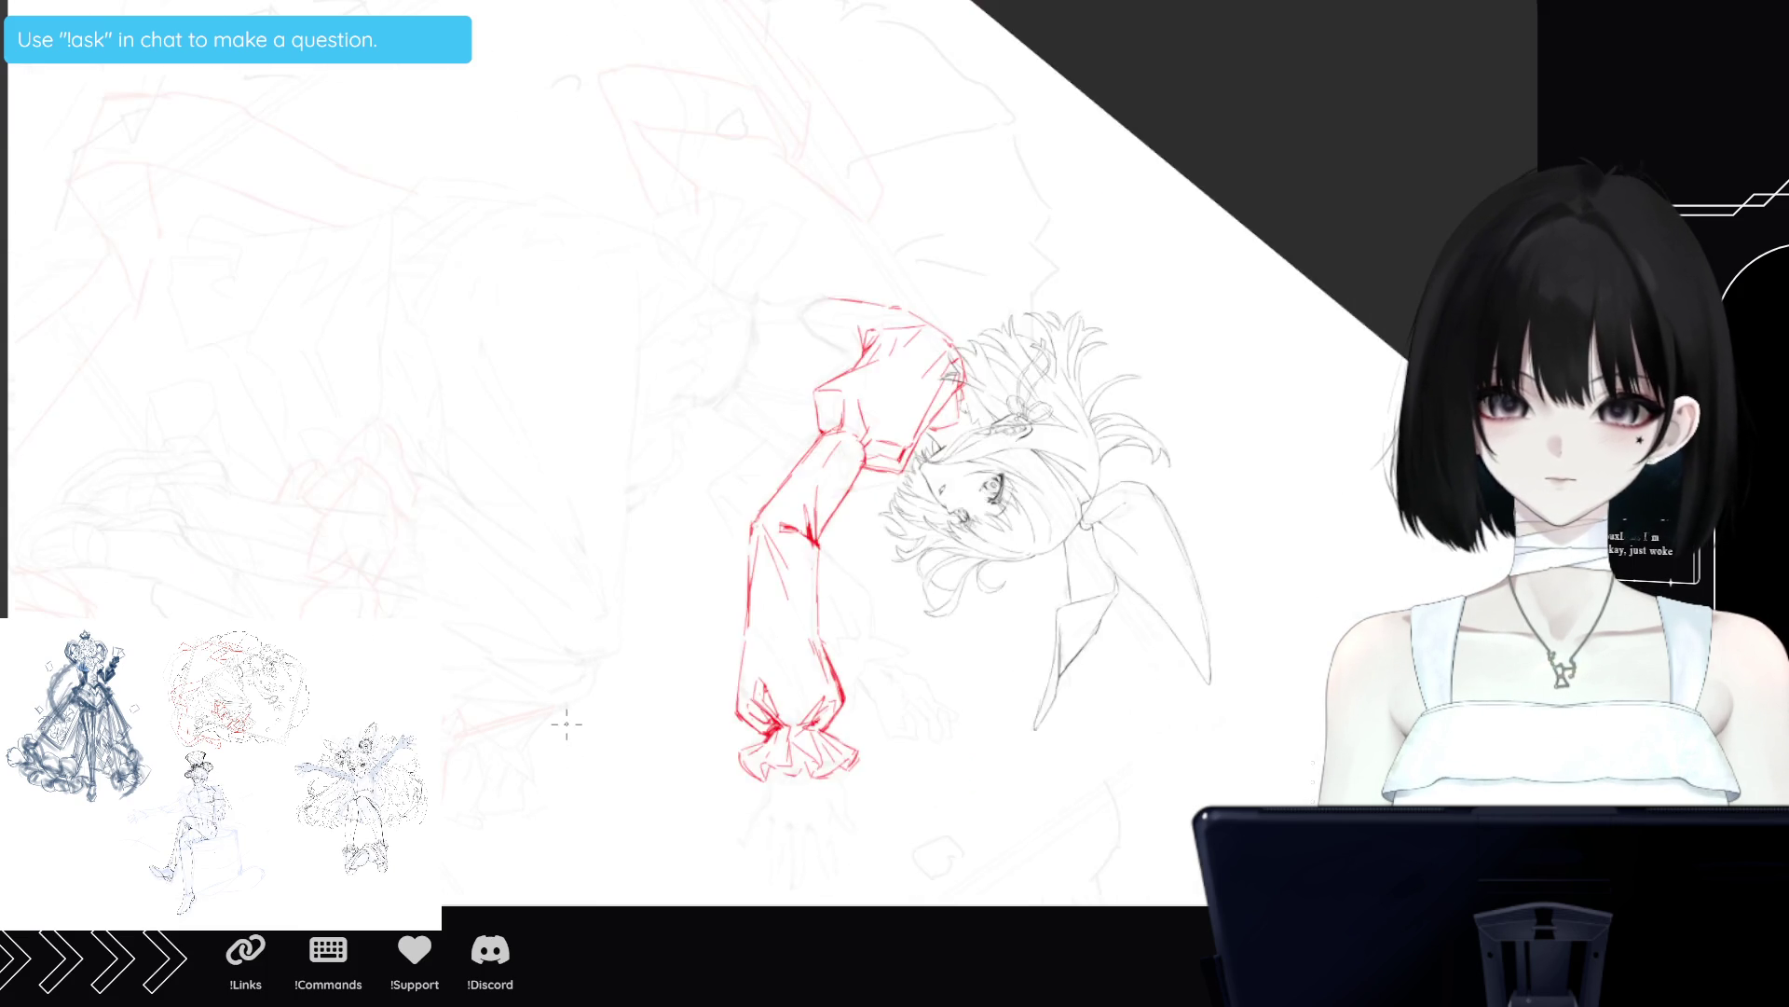
Rotate the canvas so the red sketched arm points straight up, zoomed in on the ruffled cuff.
scroll(691, 898, up, 3)
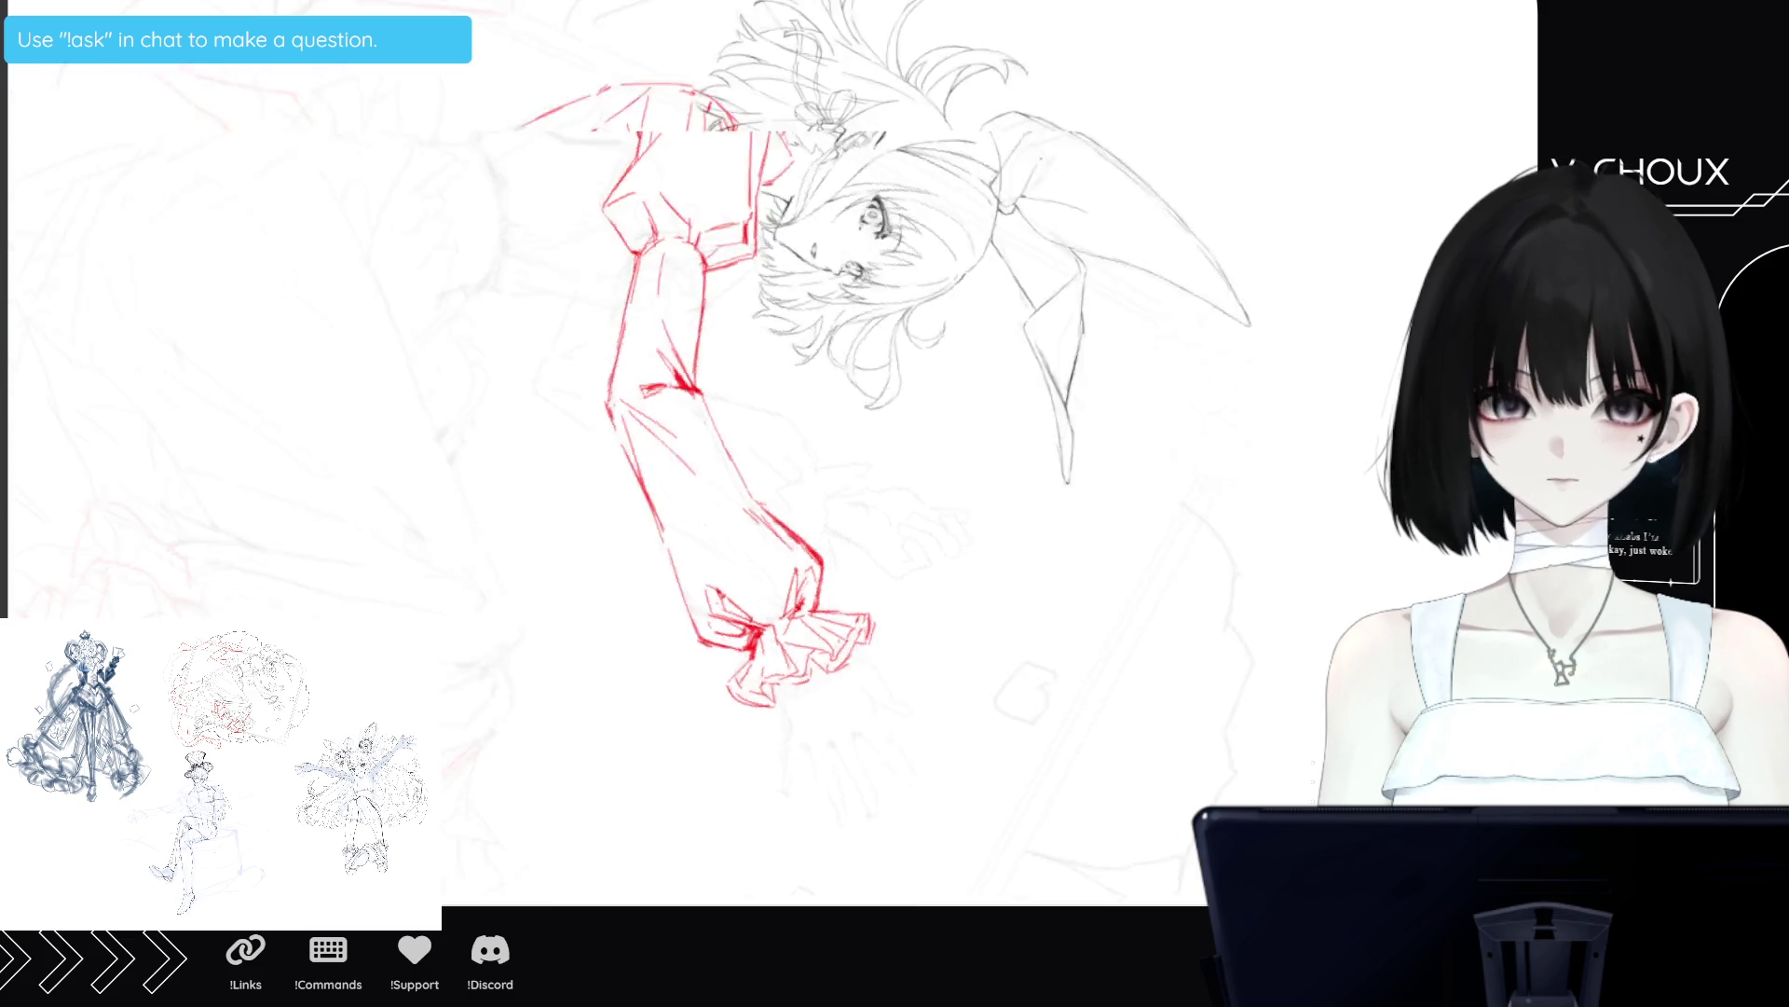
mouse_move(923, 21)
mouse_down()
mouse_move(1169, 98)
mouse_move(1100, 62)
mouse_up()
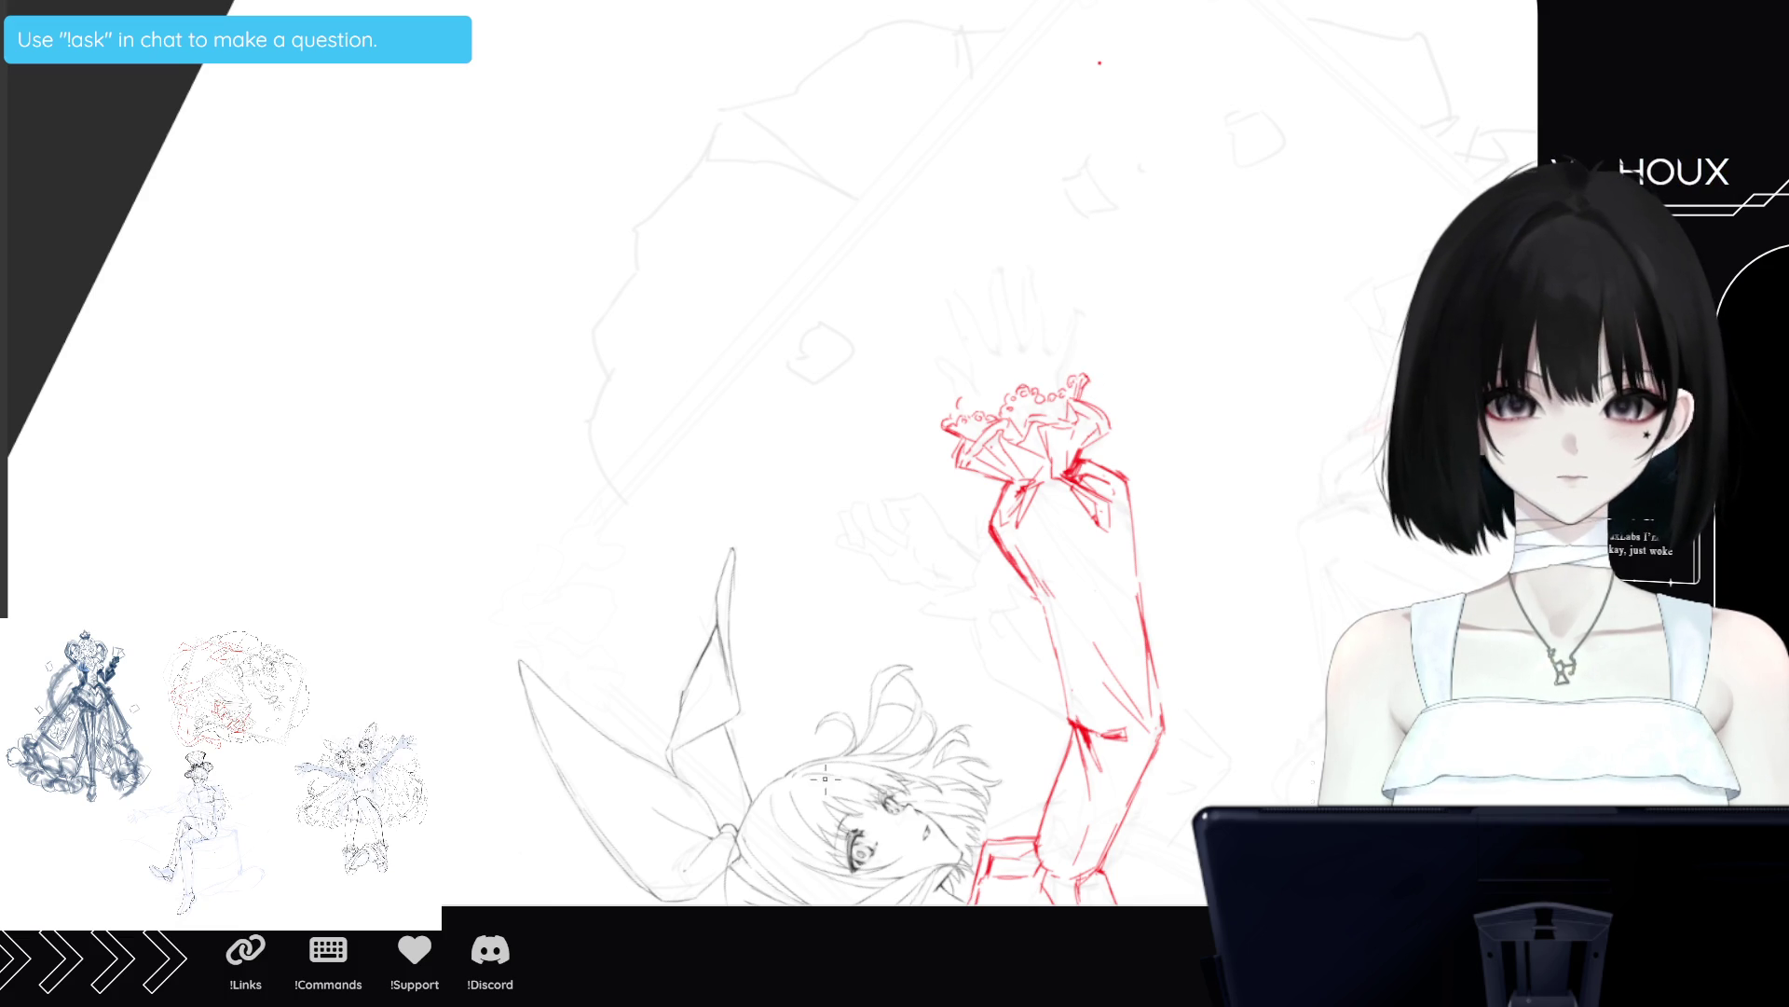
scroll(823, 701, down, 3)
scroll(970, 540, up, 5)
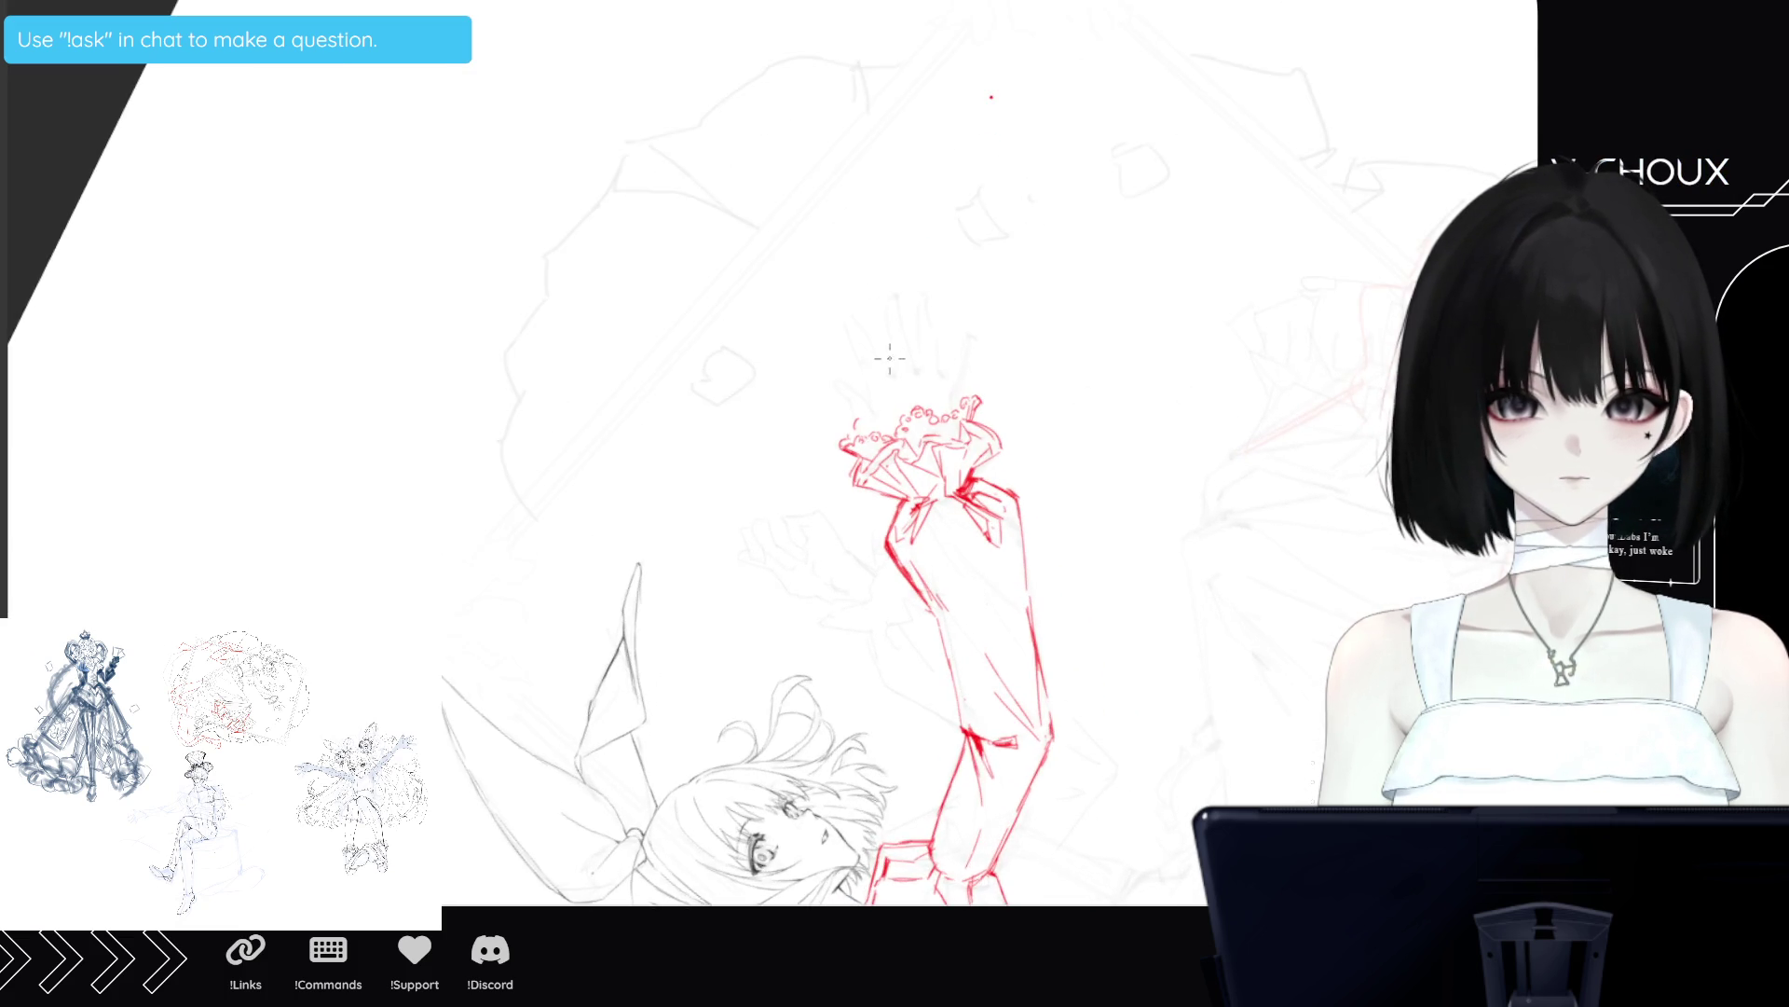
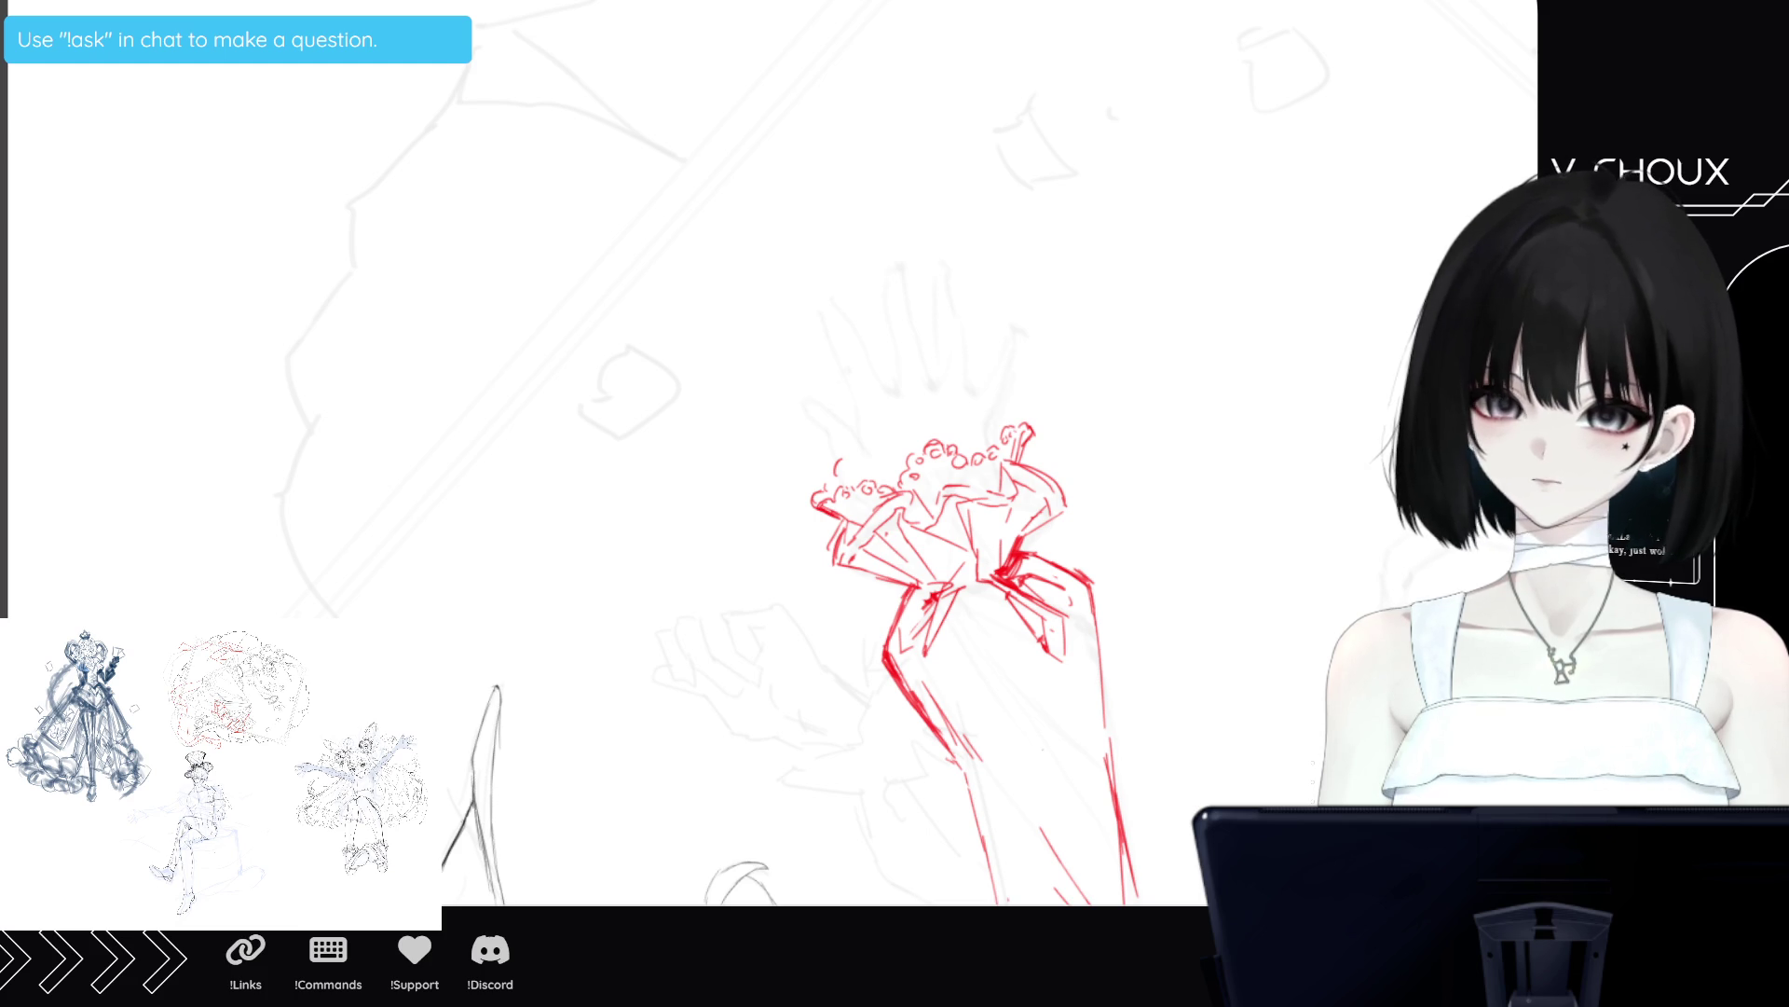
Mirror the canvas, tilt and zoom onto the red hand, and draw a finger stroke above the cuff.
key(m)
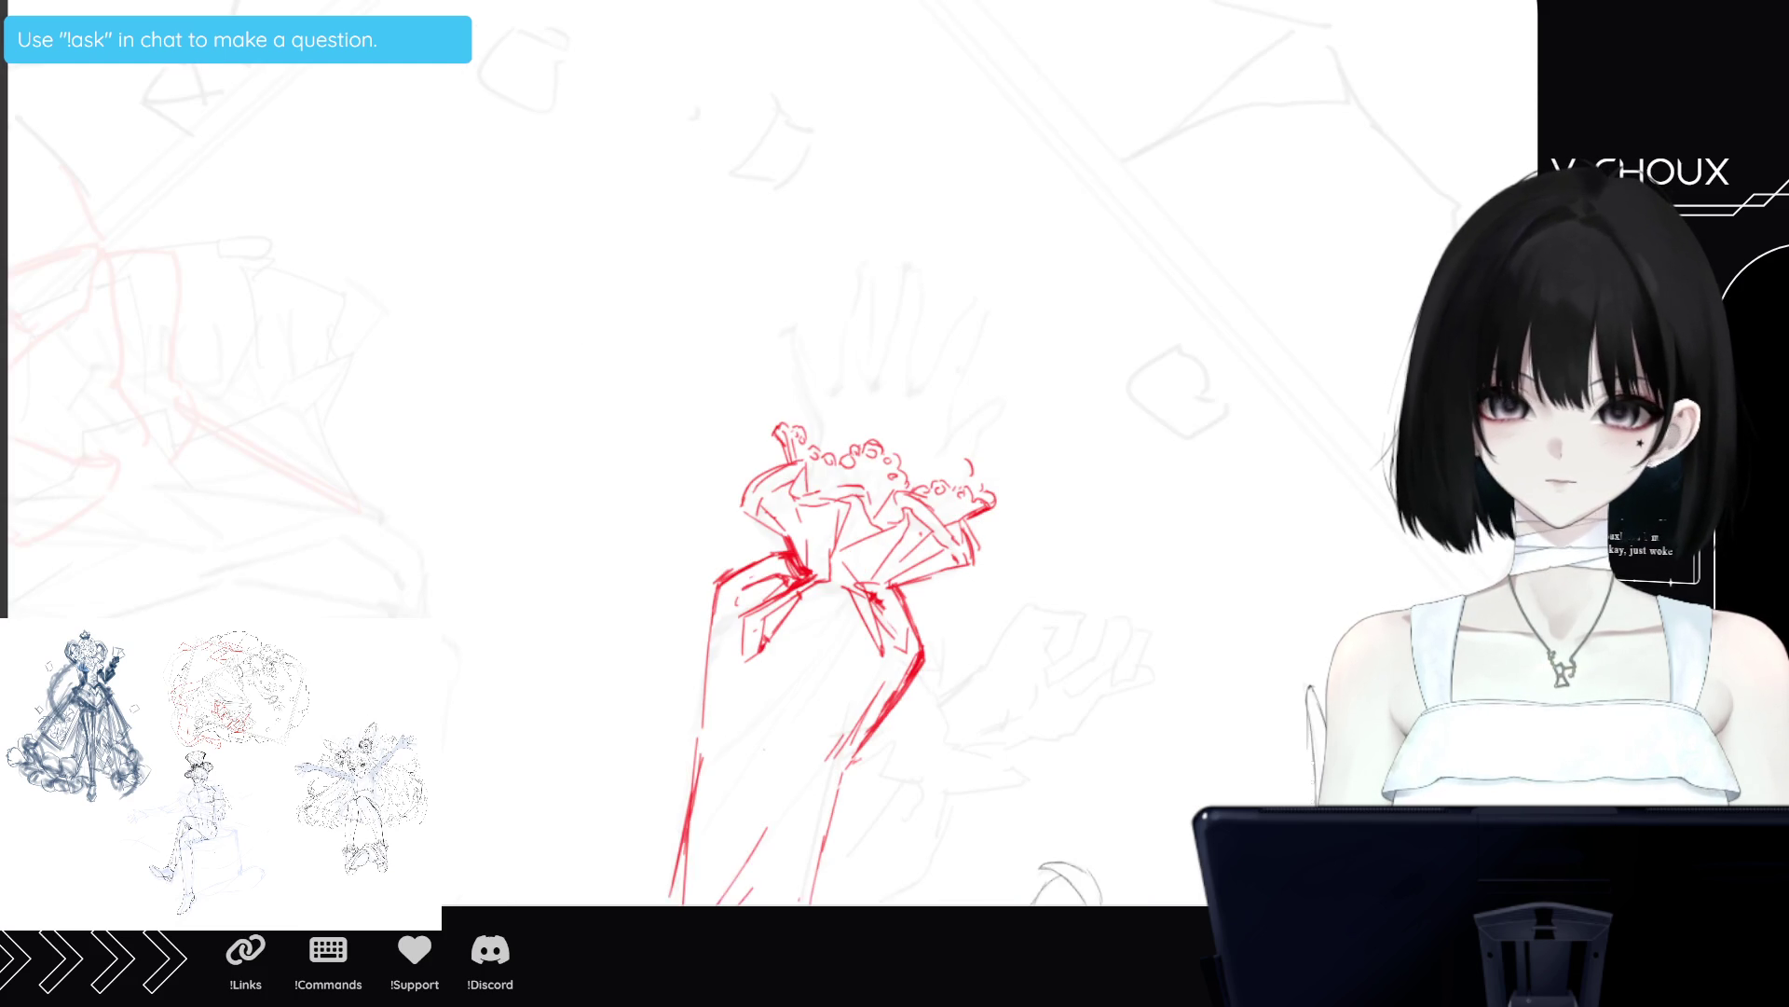
drag(918, 484, 880, 719)
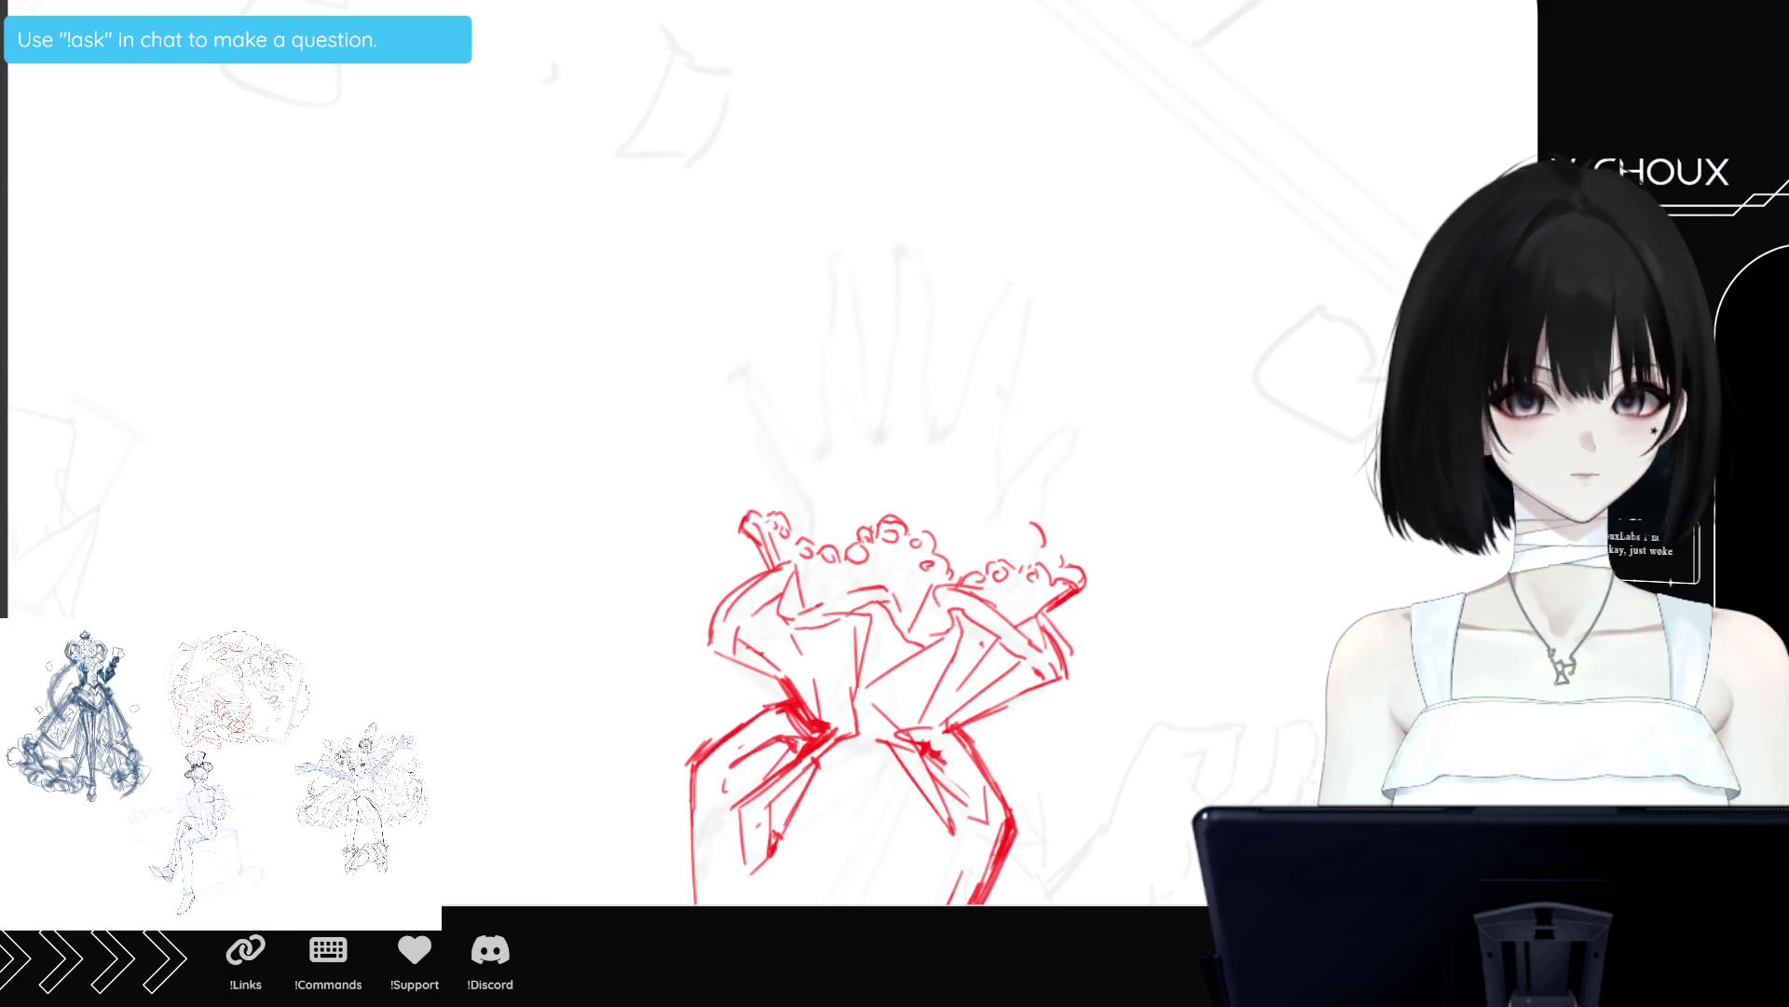
drag(965, 601, 985, 539)
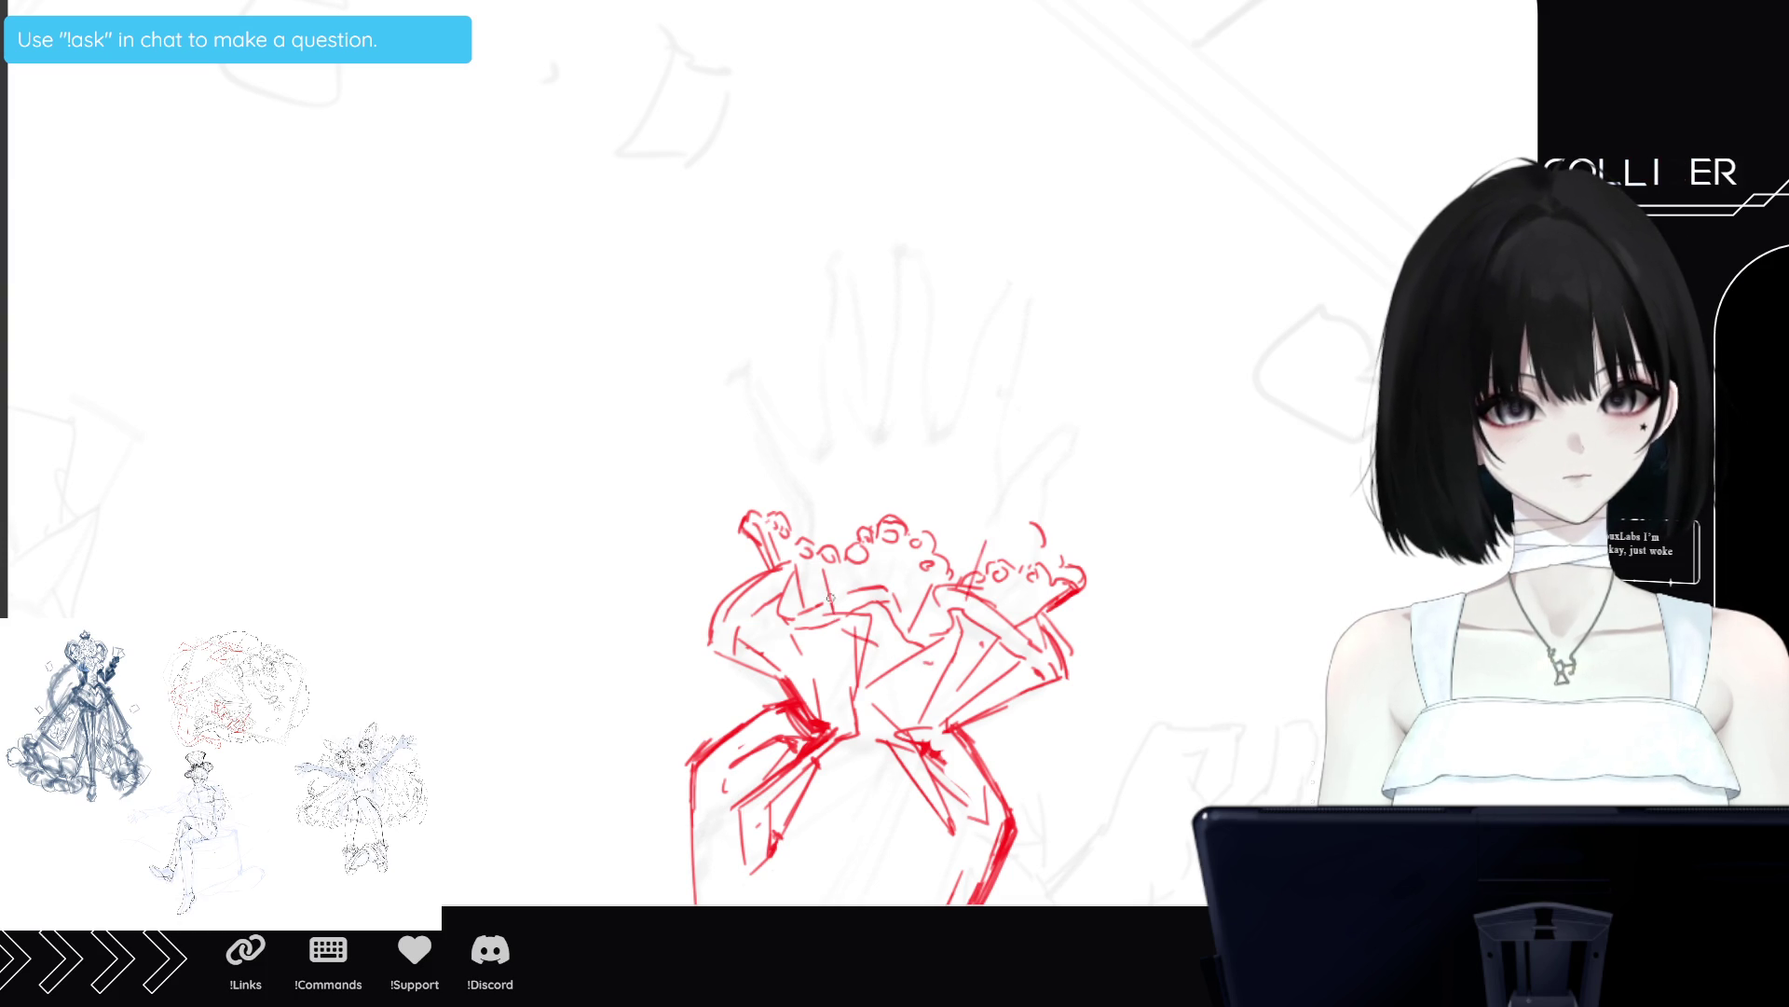
Draw the red finger lines, the hand's top edge and the curved fingertips above the cuff.
drag(828, 582, 815, 463)
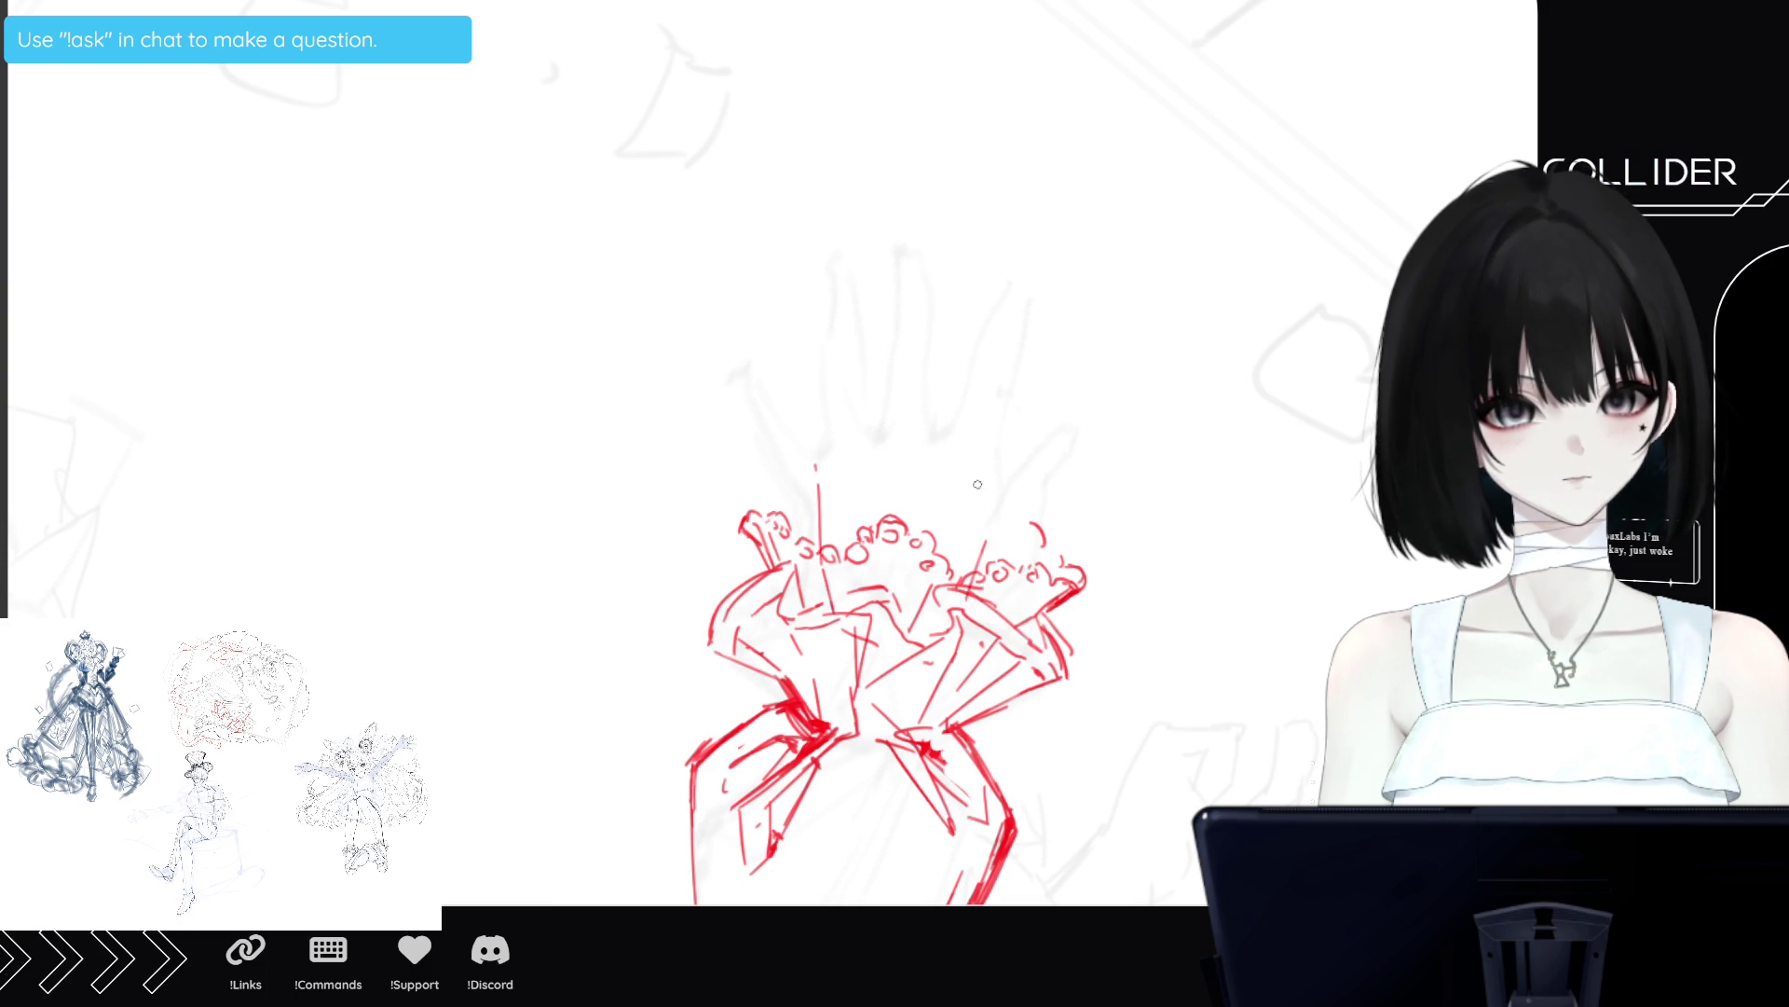
drag(989, 464, 983, 525)
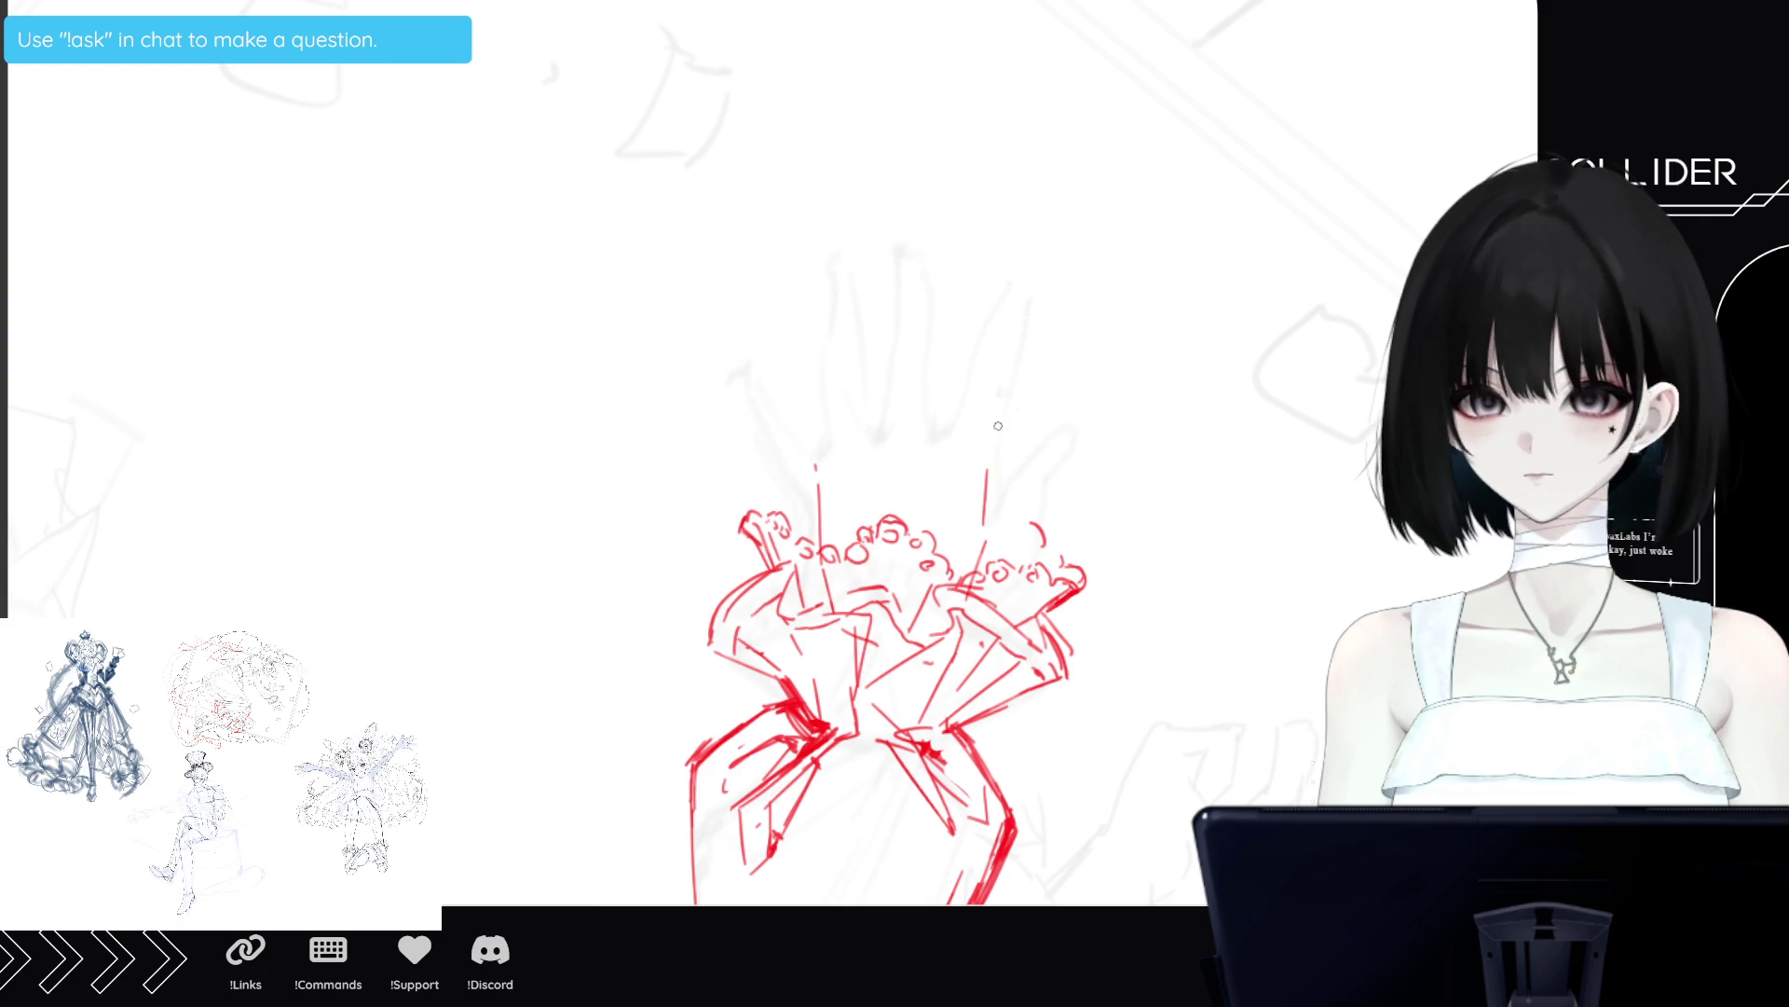
drag(976, 448, 854, 466)
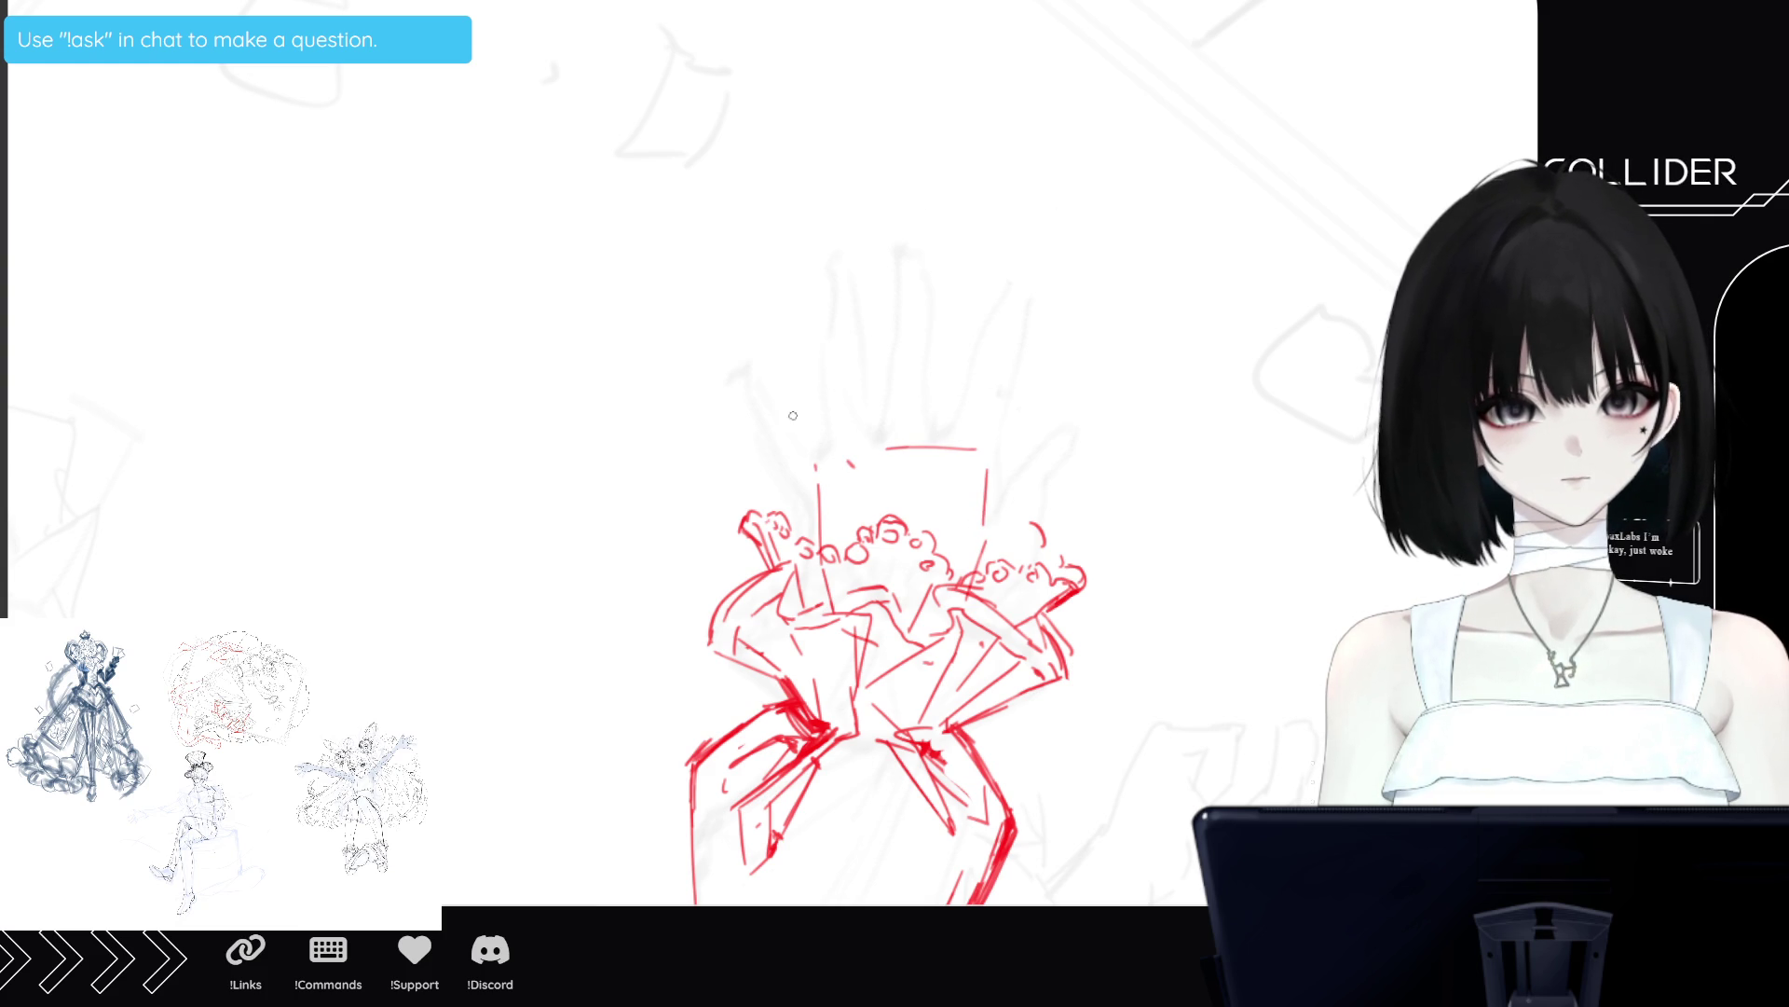
drag(818, 469, 765, 377)
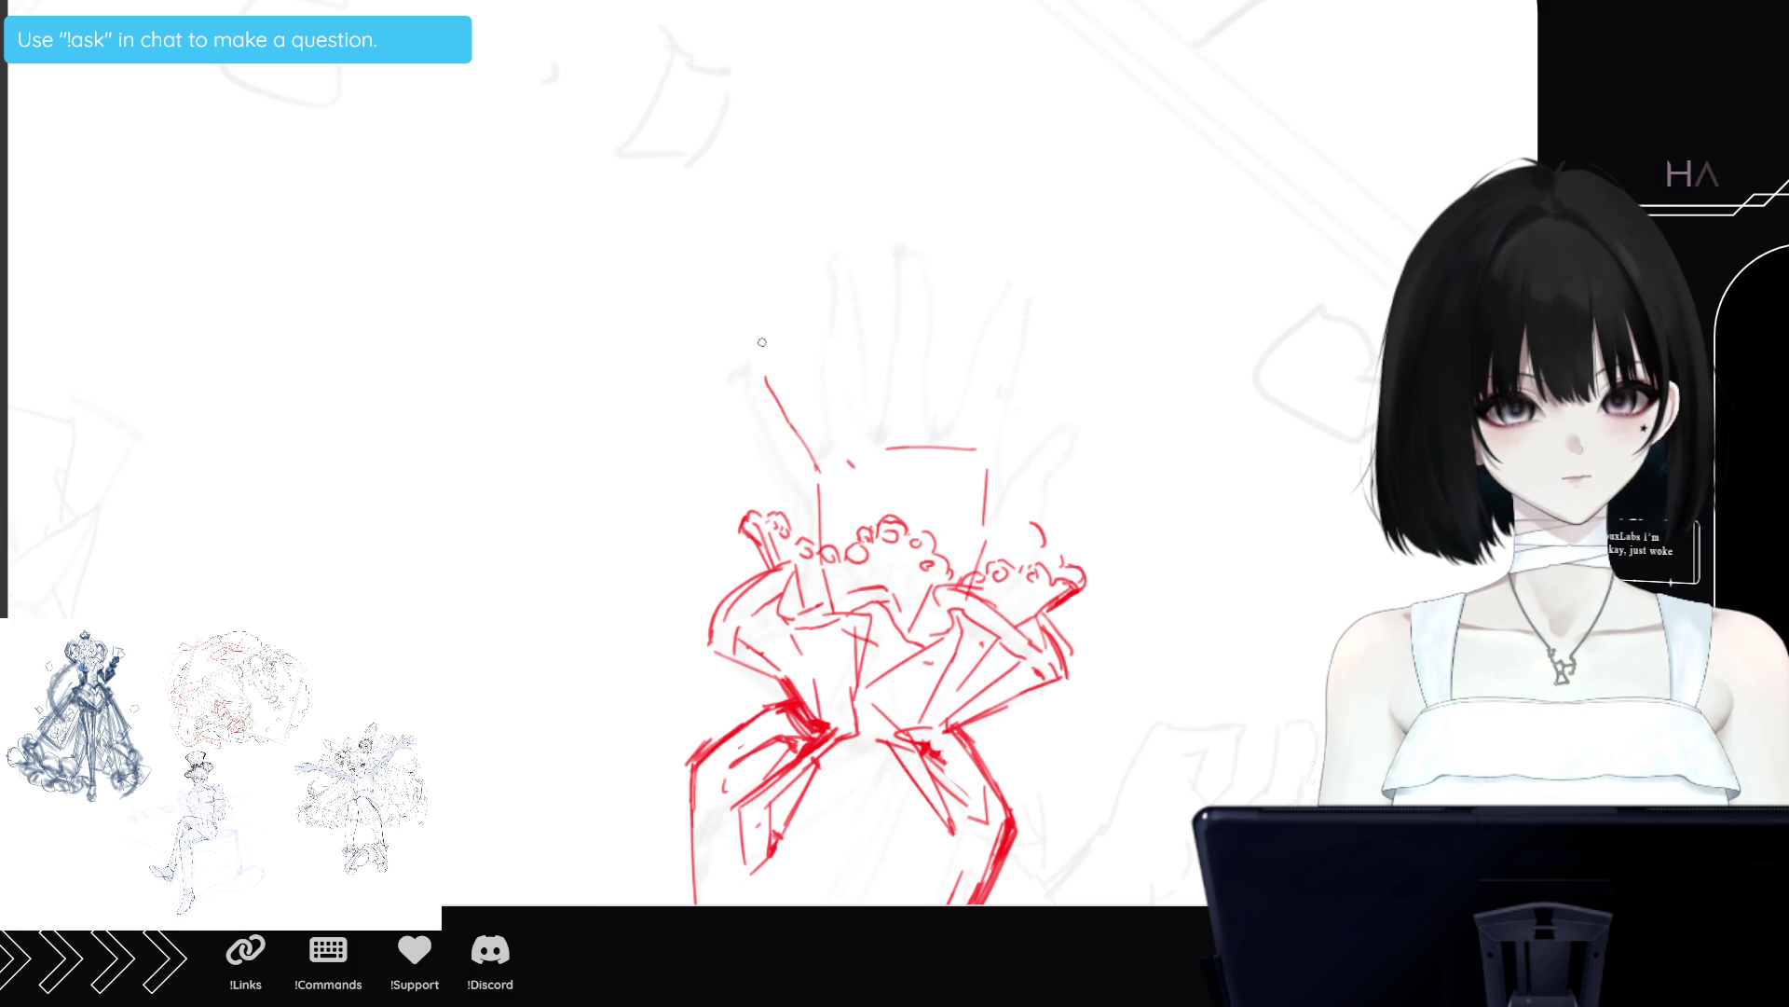
mouse_move(765, 377)
mouse_down()
mouse_move(762, 349)
mouse_move(853, 466)
mouse_up()
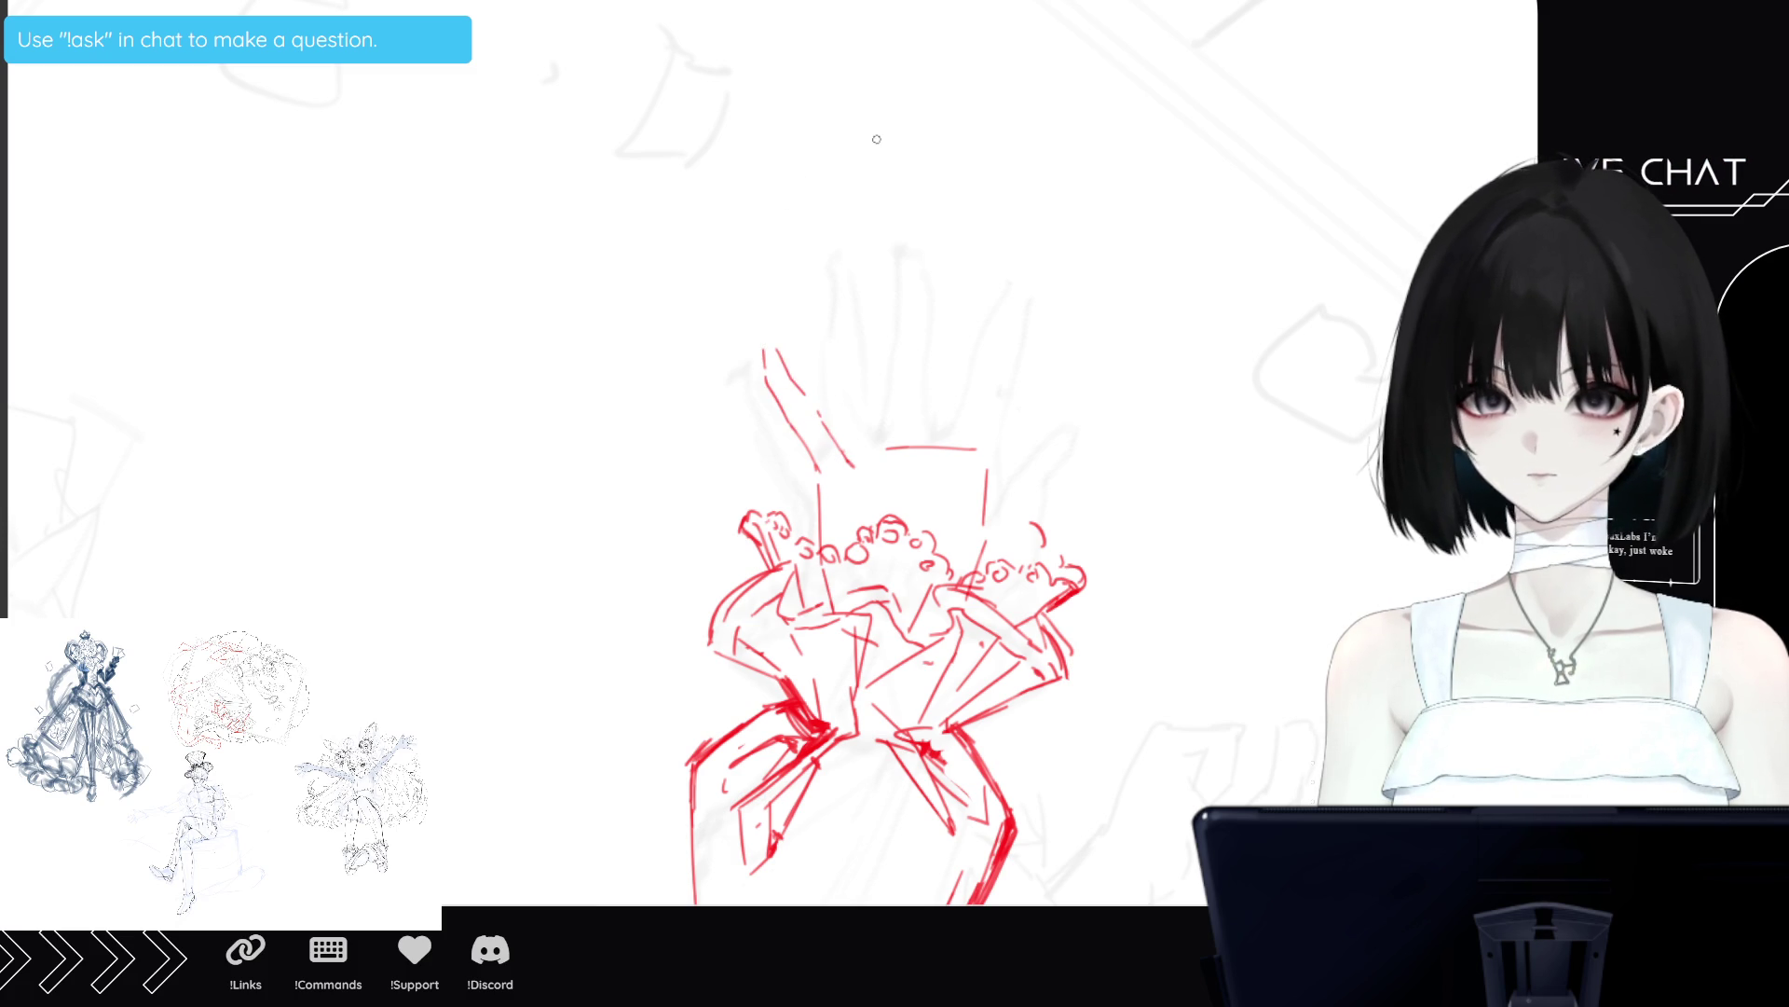
drag(1036, 395, 985, 460)
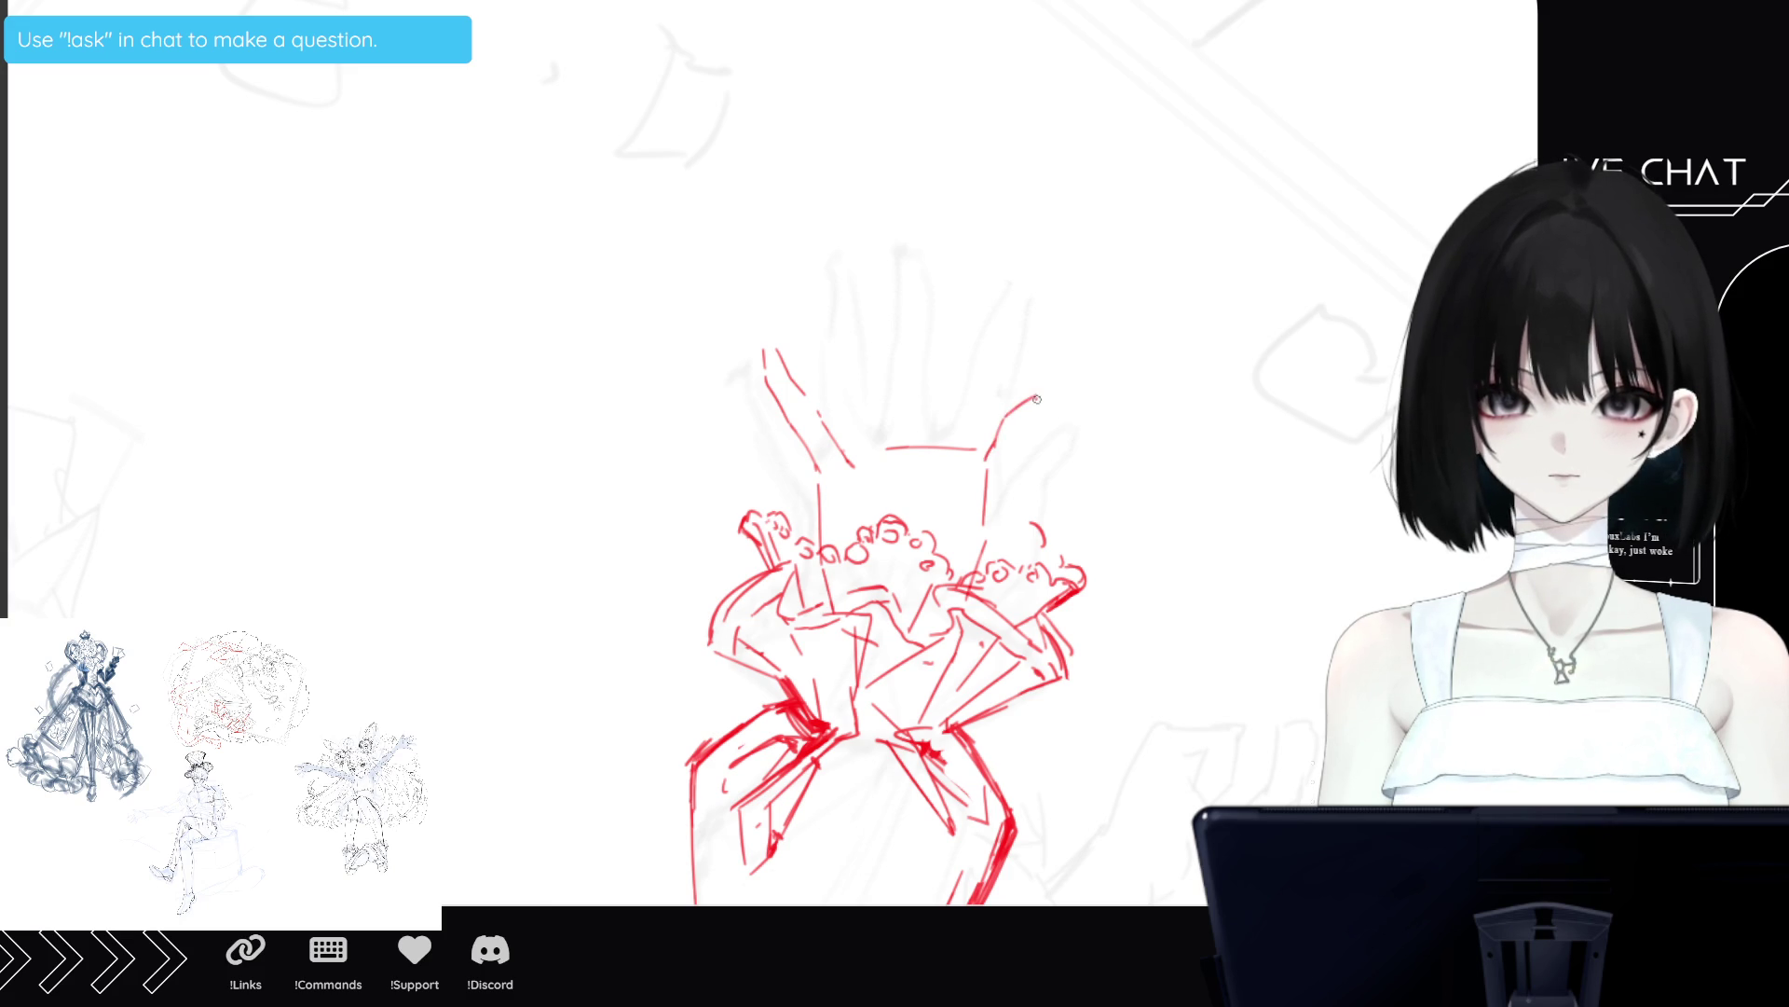
drag(1029, 429, 983, 531)
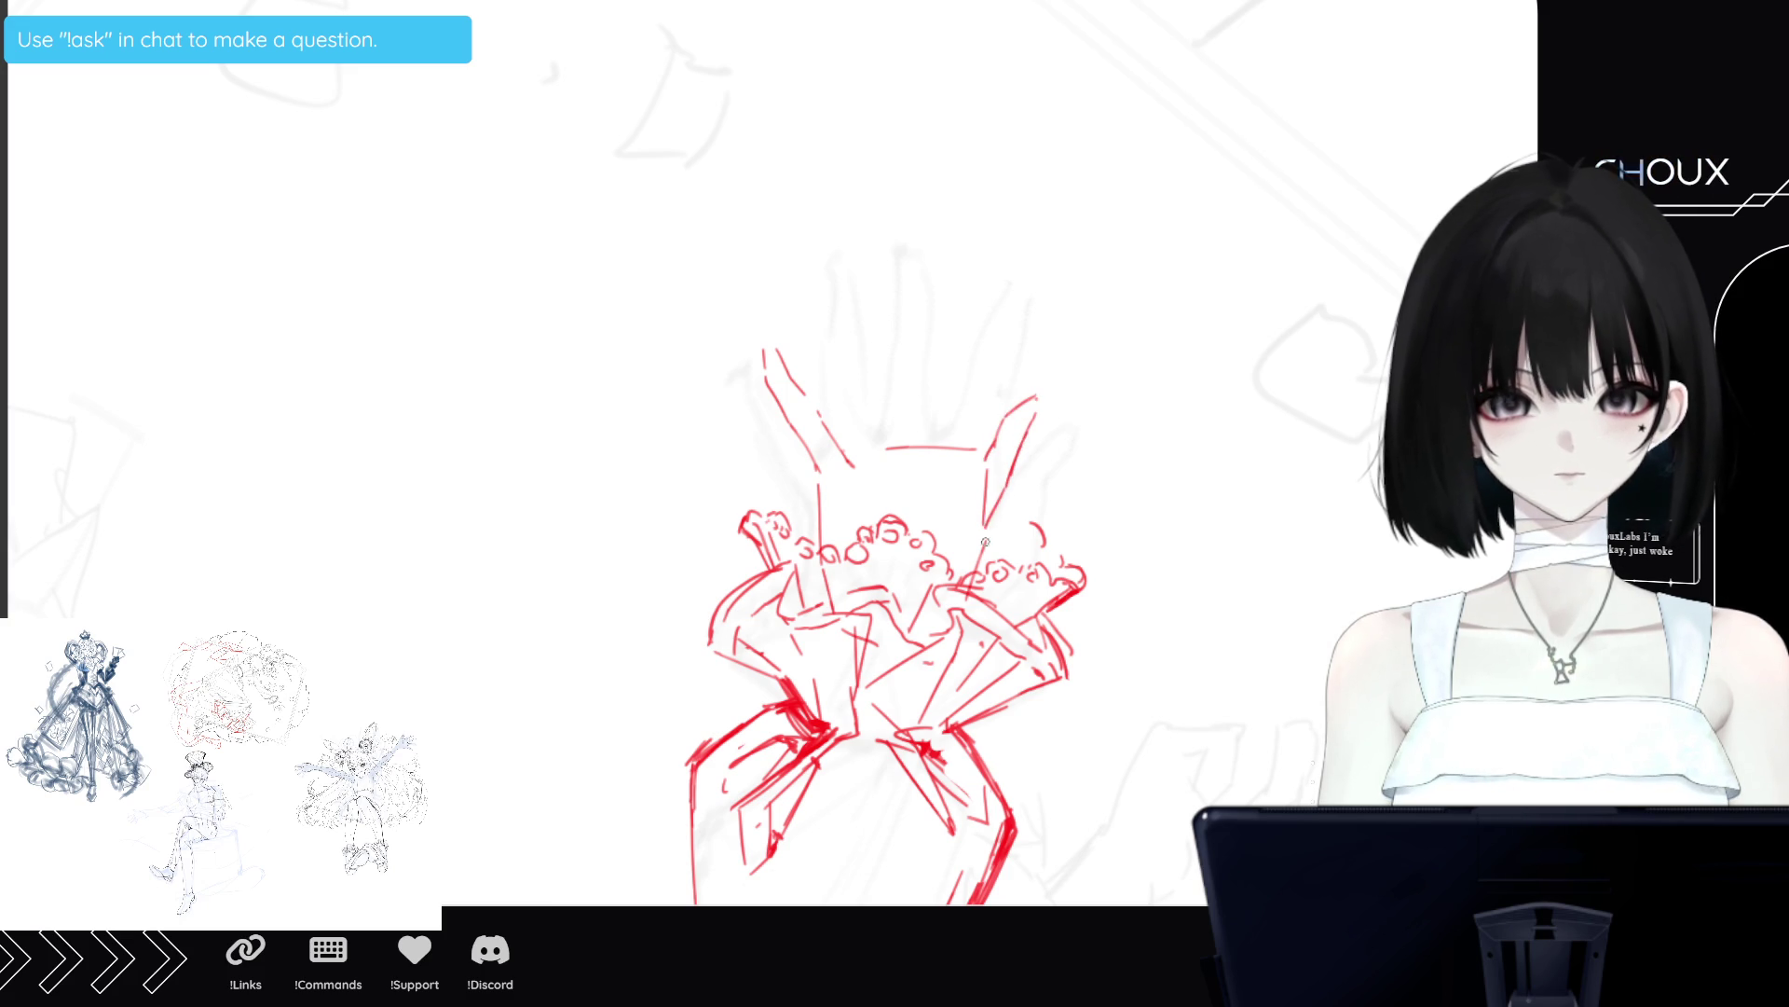
drag(854, 460, 847, 402)
mouse_move(842, 320)
mouse_down()
mouse_move(846, 403)
mouse_move(852, 274)
mouse_move(895, 468)
mouse_up()
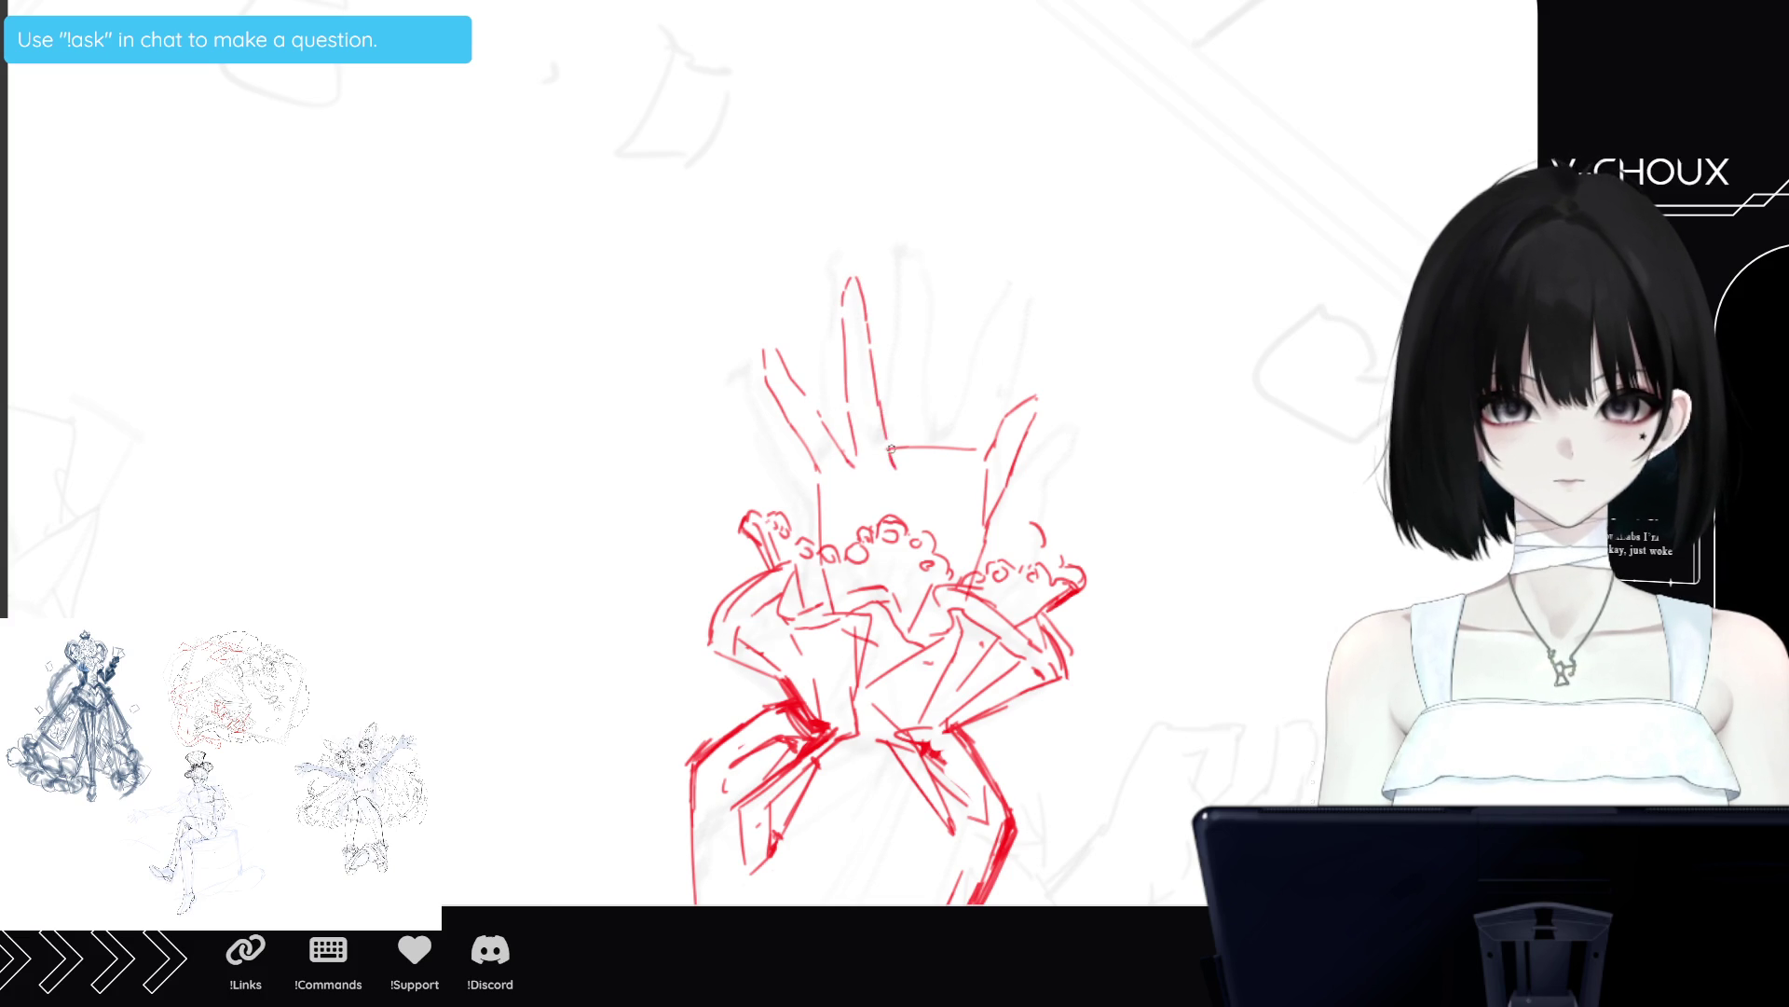
mouse_move(901, 454)
mouse_down()
mouse_move(923, 280)
mouse_move(939, 288)
mouse_move(939, 462)
mouse_move(1009, 291)
mouse_move(986, 446)
mouse_up()
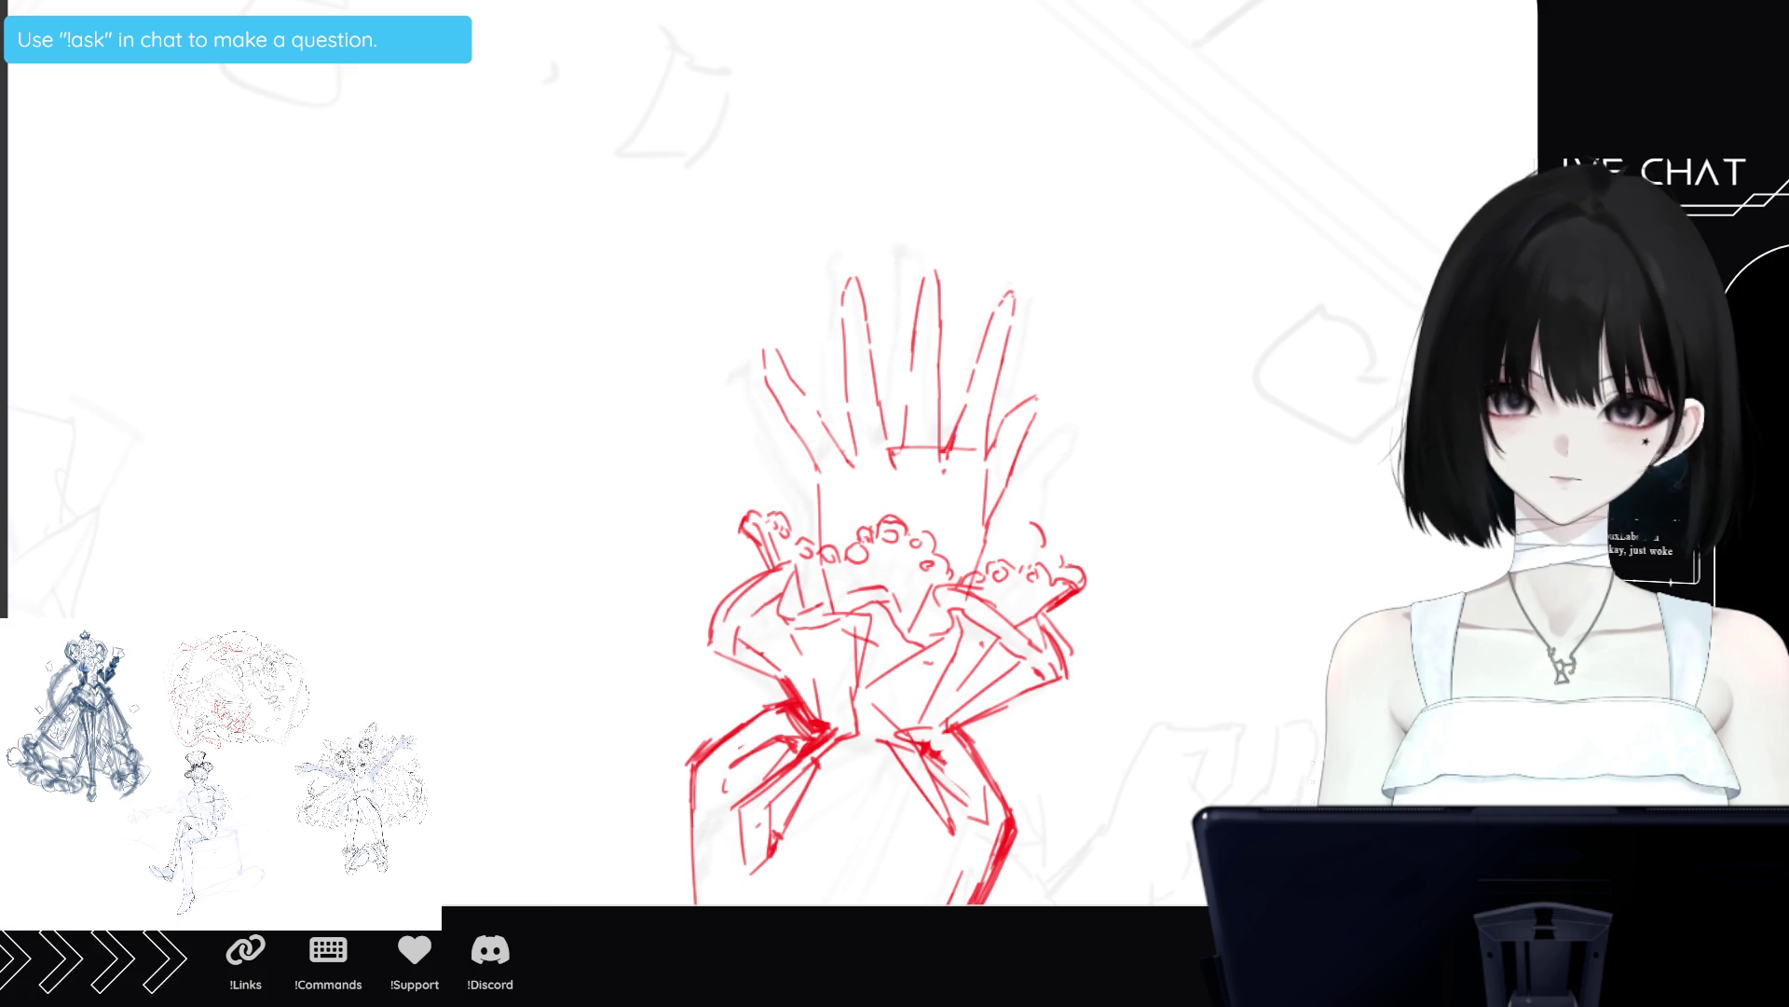
Zoom out, rotate the view onto the arm and head, and unmirror it.
key(ctrl+minus)
scroll(813, 591, down, 2)
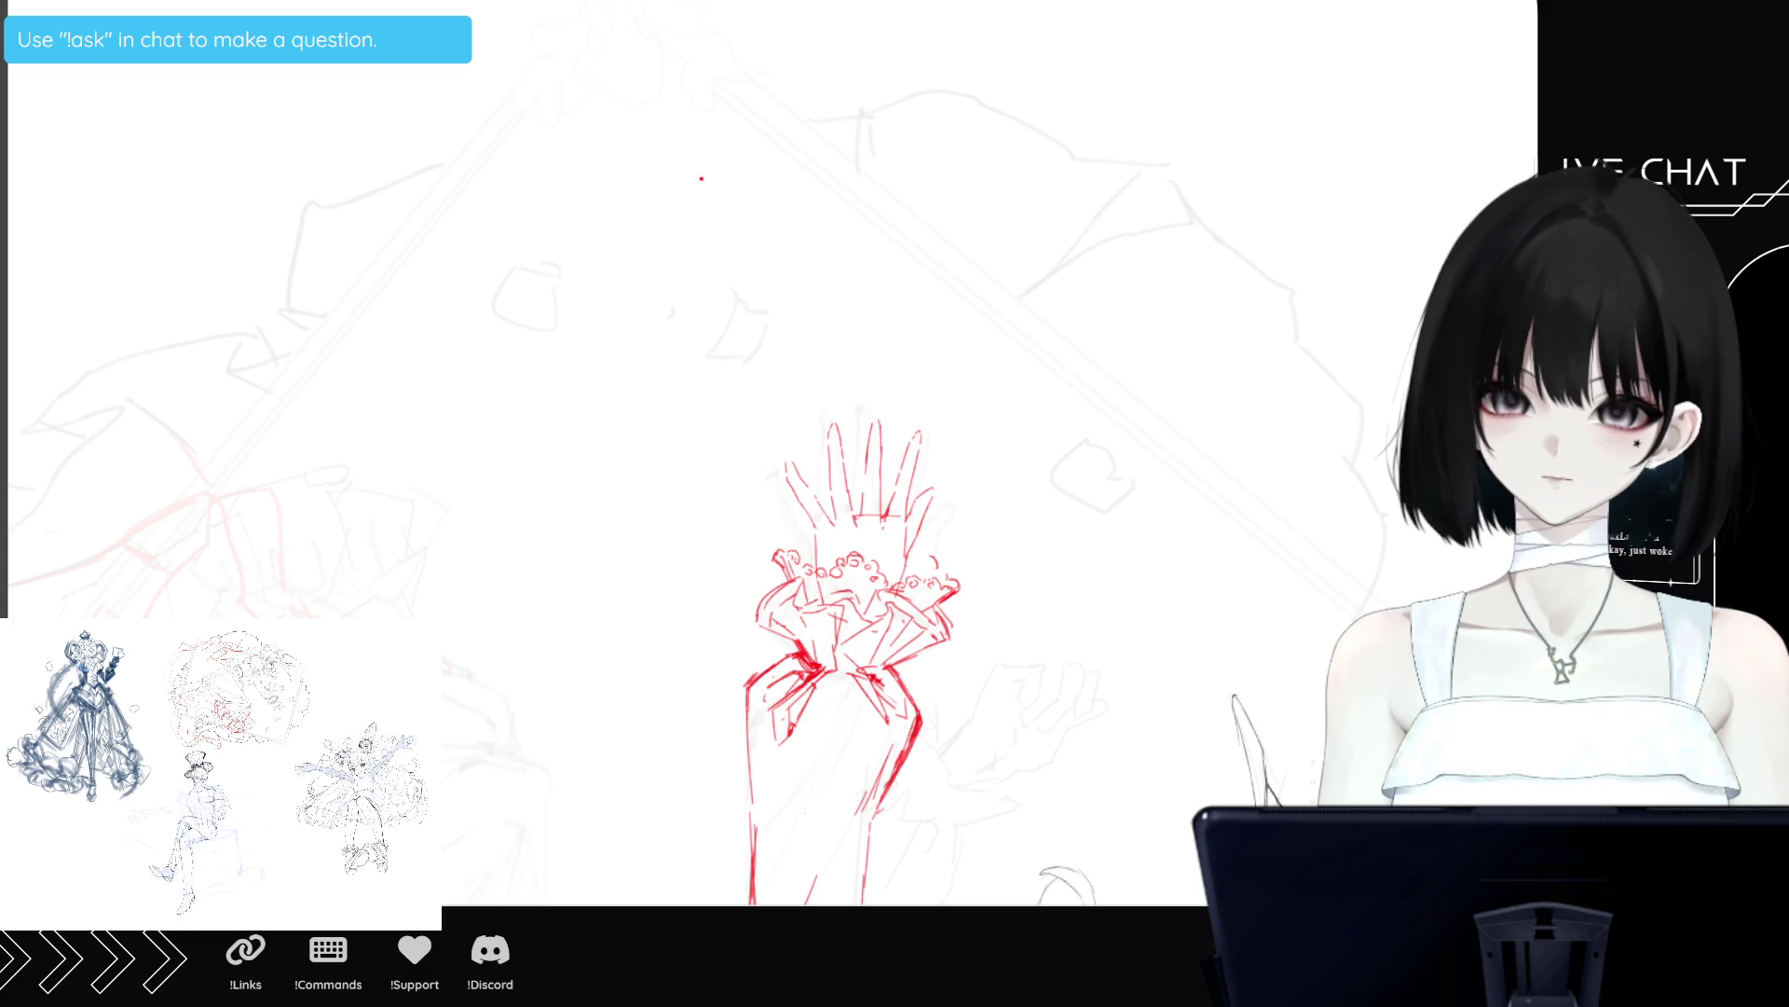
scroll(746, 751, down, 3)
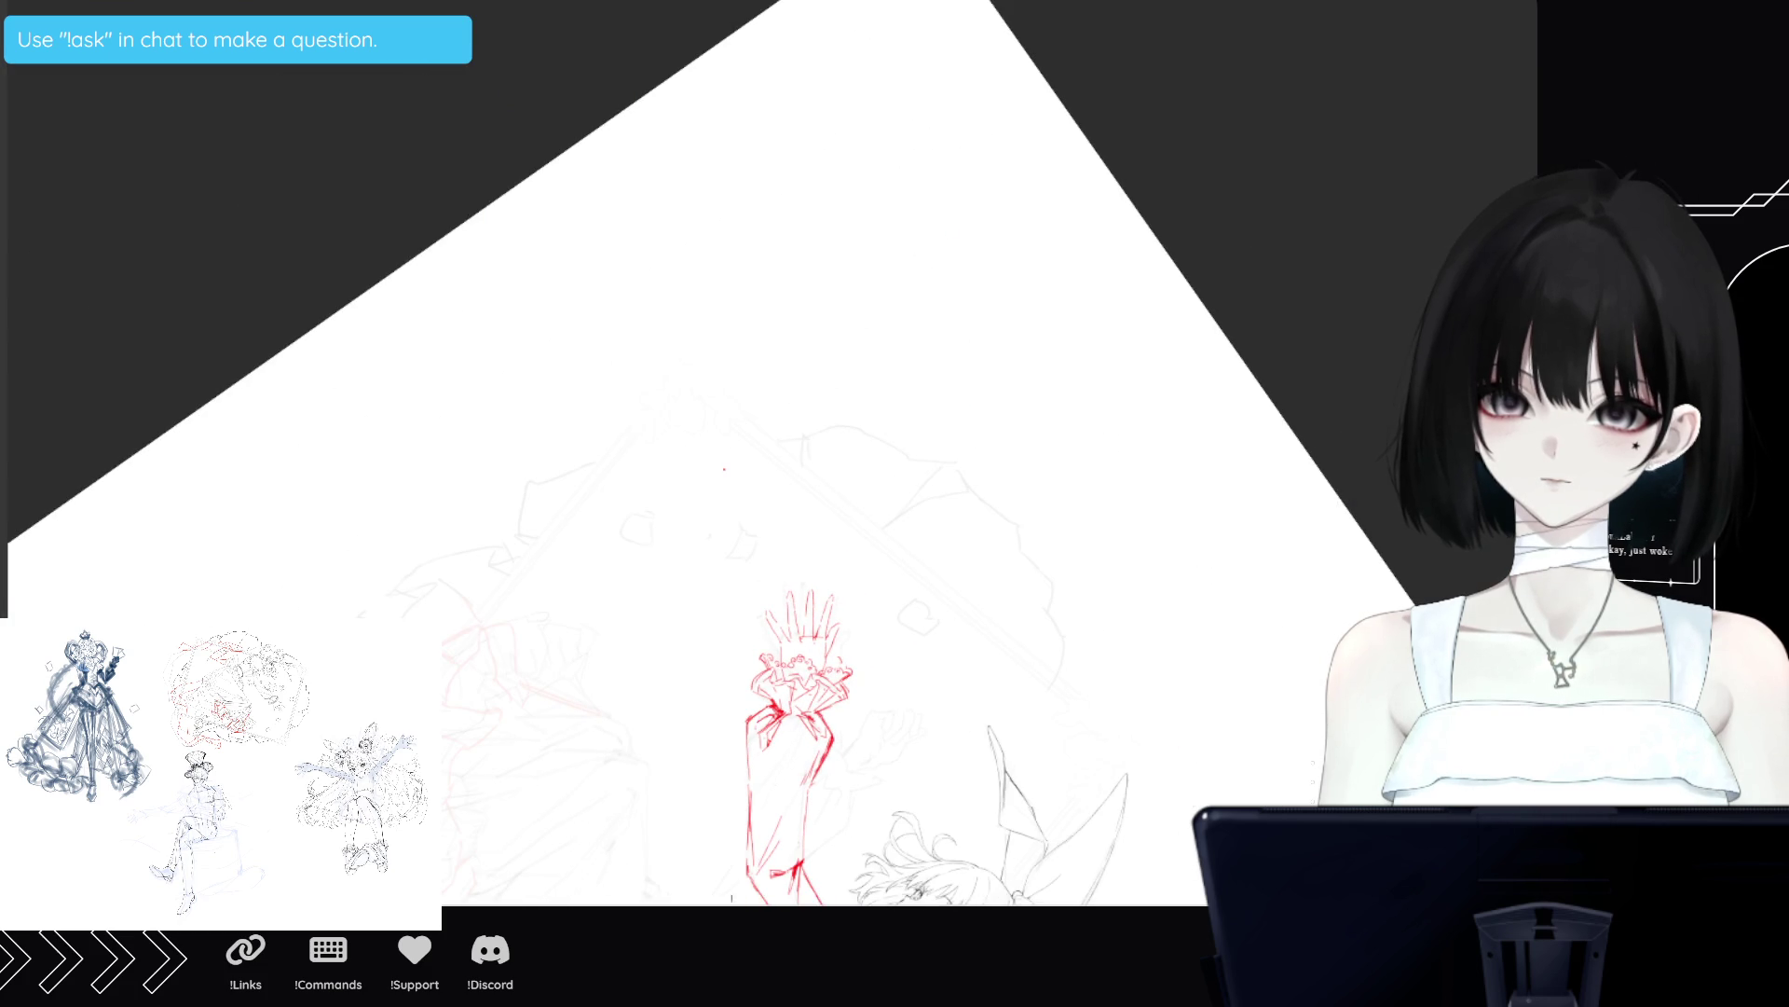
drag(724, 469, 1015, 687)
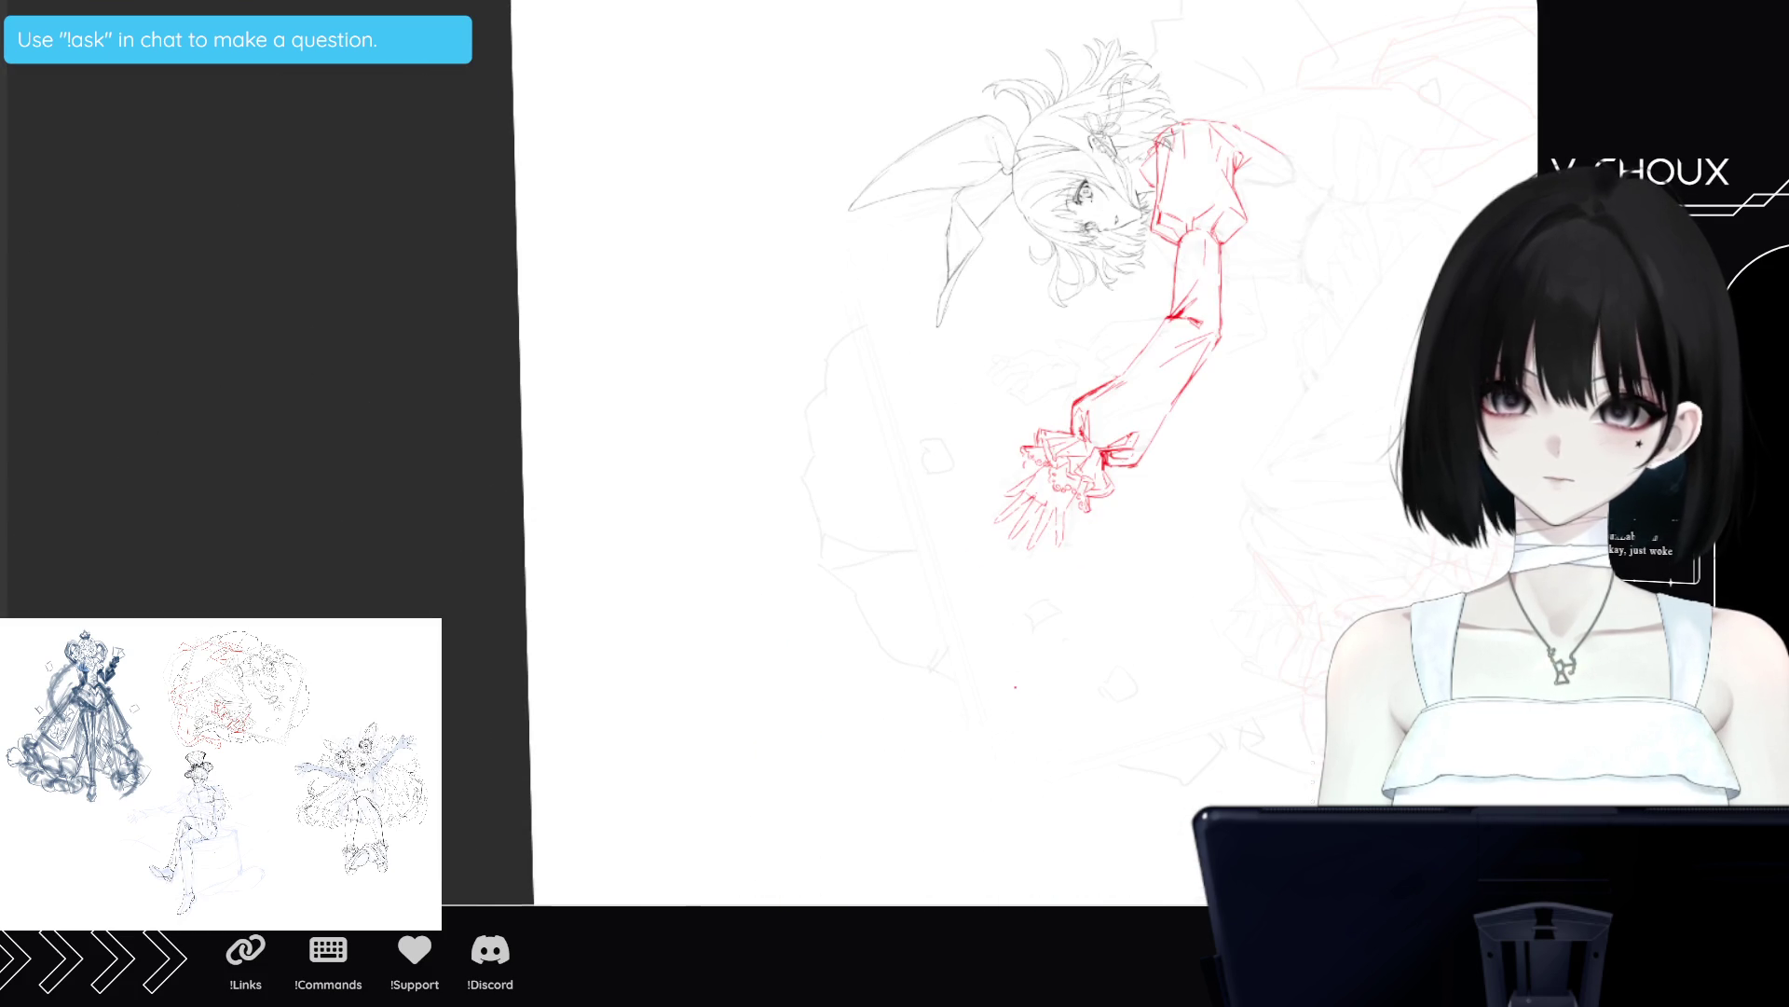
key(m)
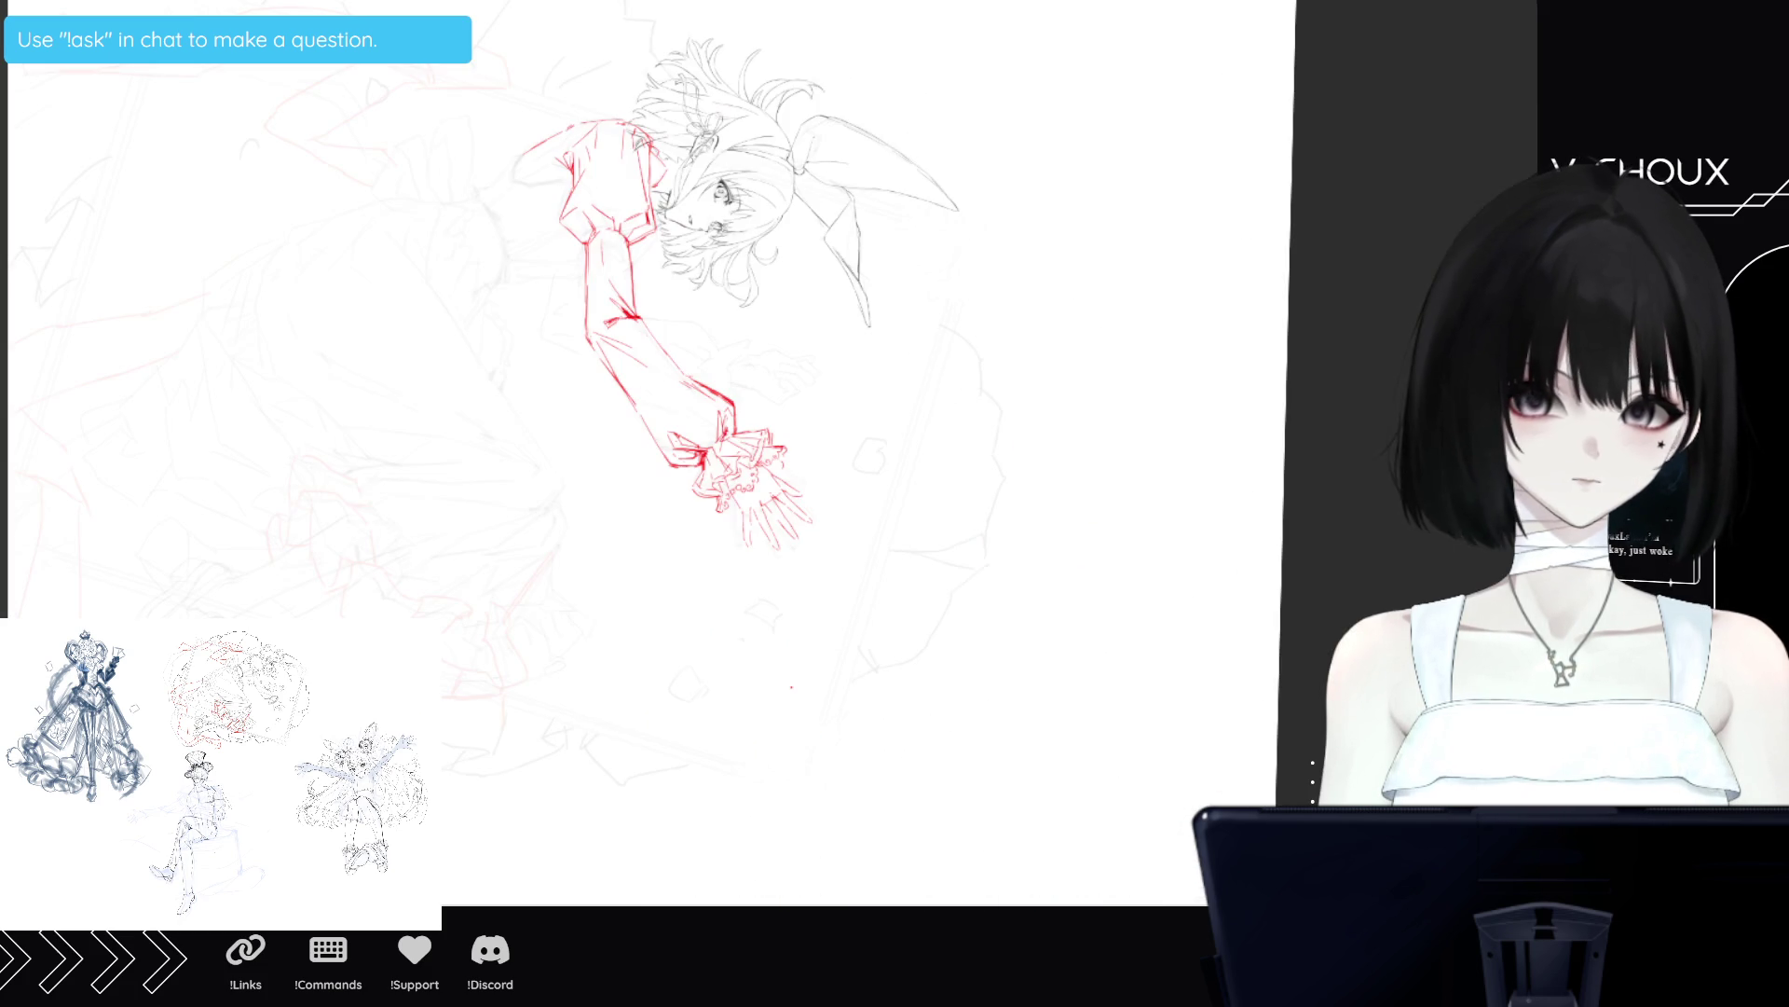
Zoom back in and turn the view so the hand stands upright.
scroll(926, 463, up, 2)
scroll(689, 432, up, 2)
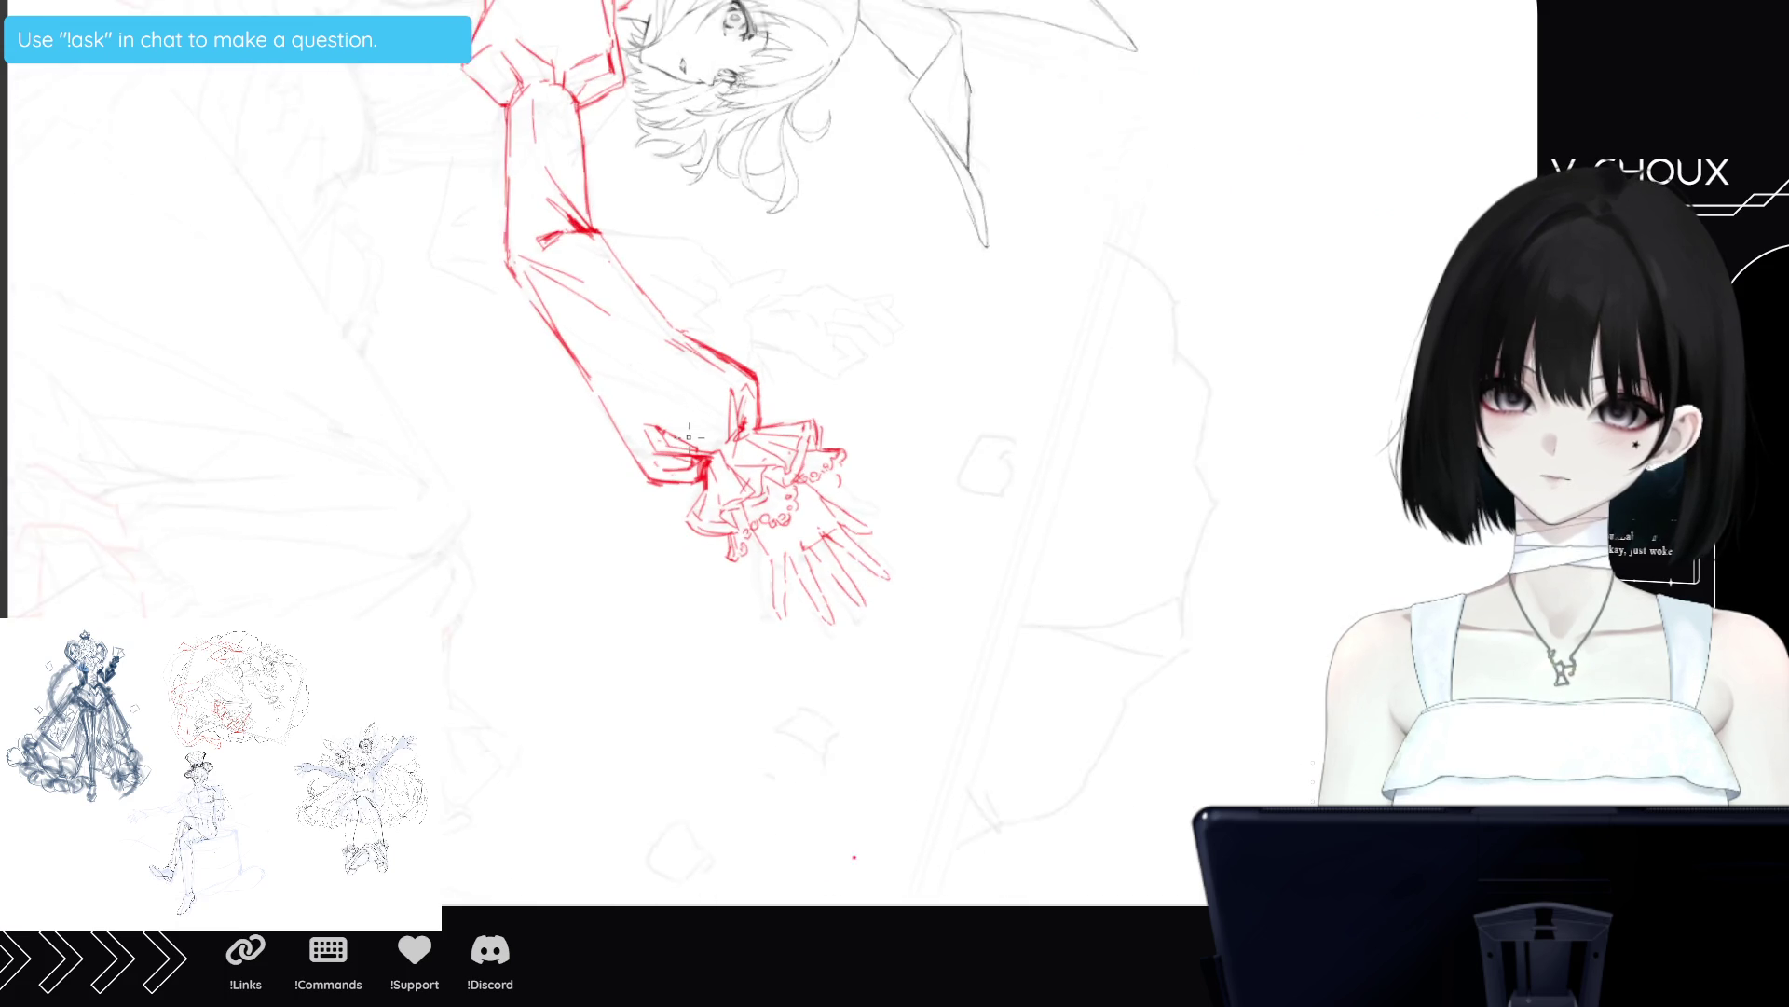
mouse_move(837, 815)
mouse_down()
mouse_move(1127, 713)
mouse_move(838, 810)
mouse_move(1161, 663)
mouse_move(971, 602)
mouse_move(680, 811)
mouse_up()
scroll(1161, 662, down, 2)
scroll(739, 348, up, 3)
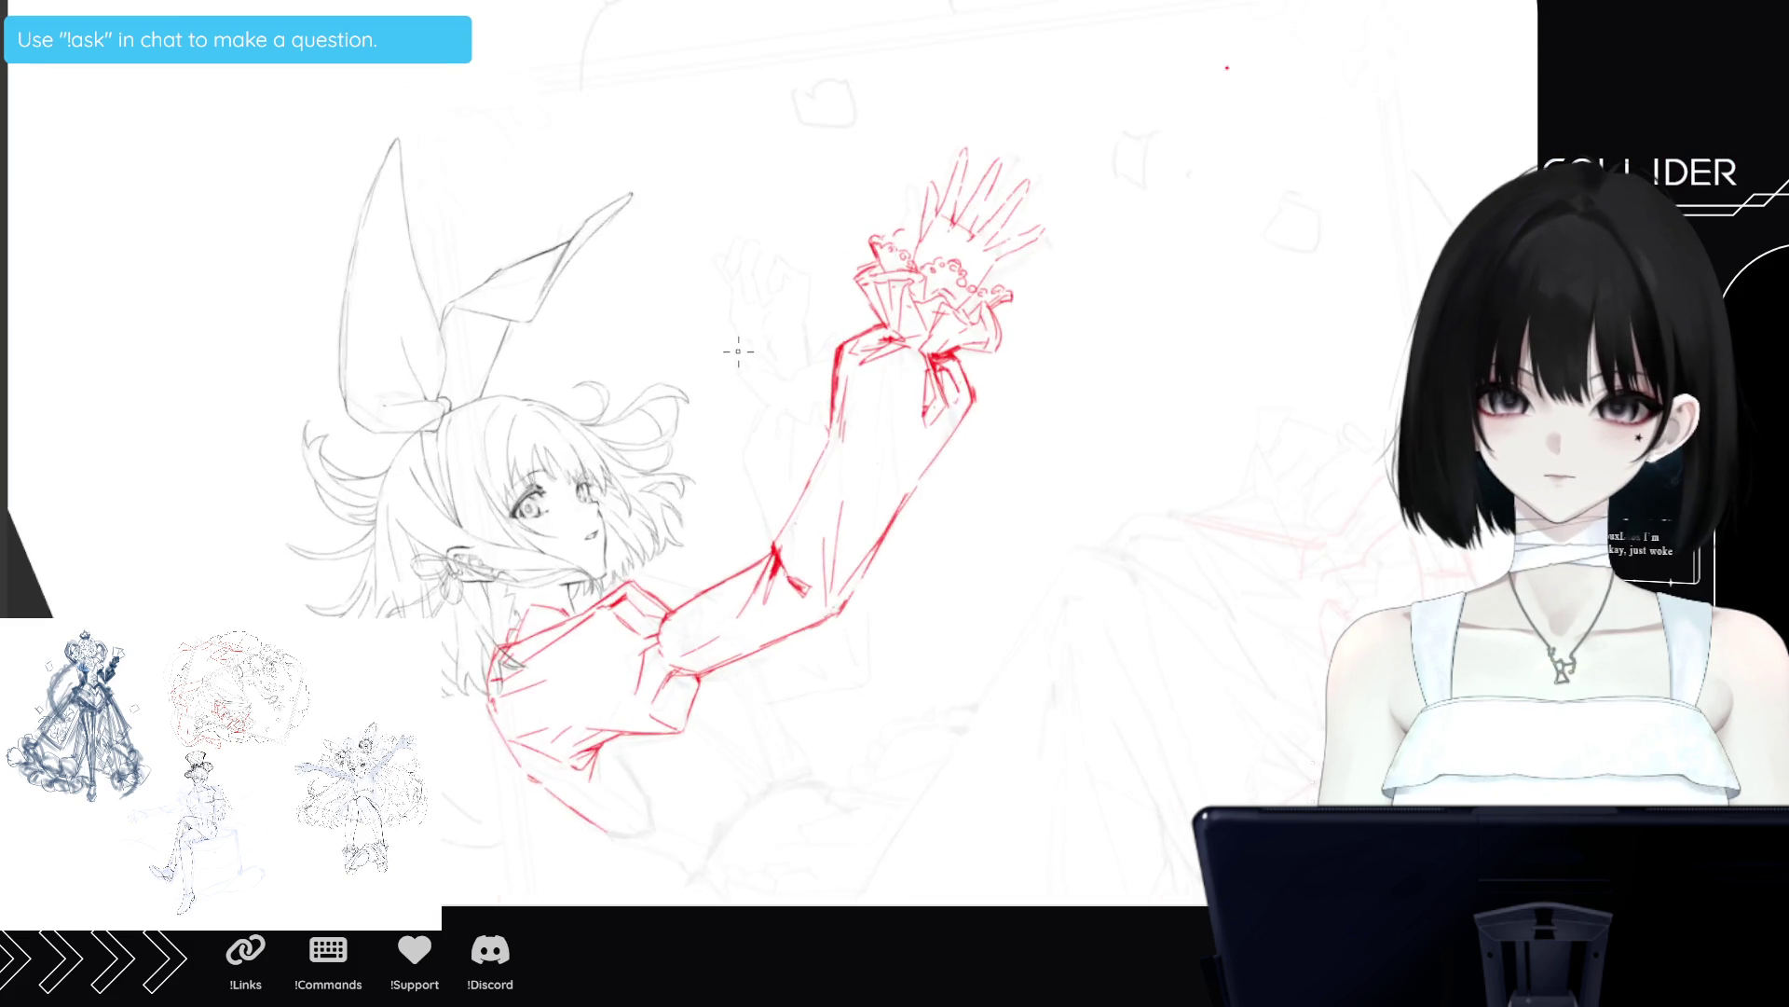
scroll(979, 93, up, 3)
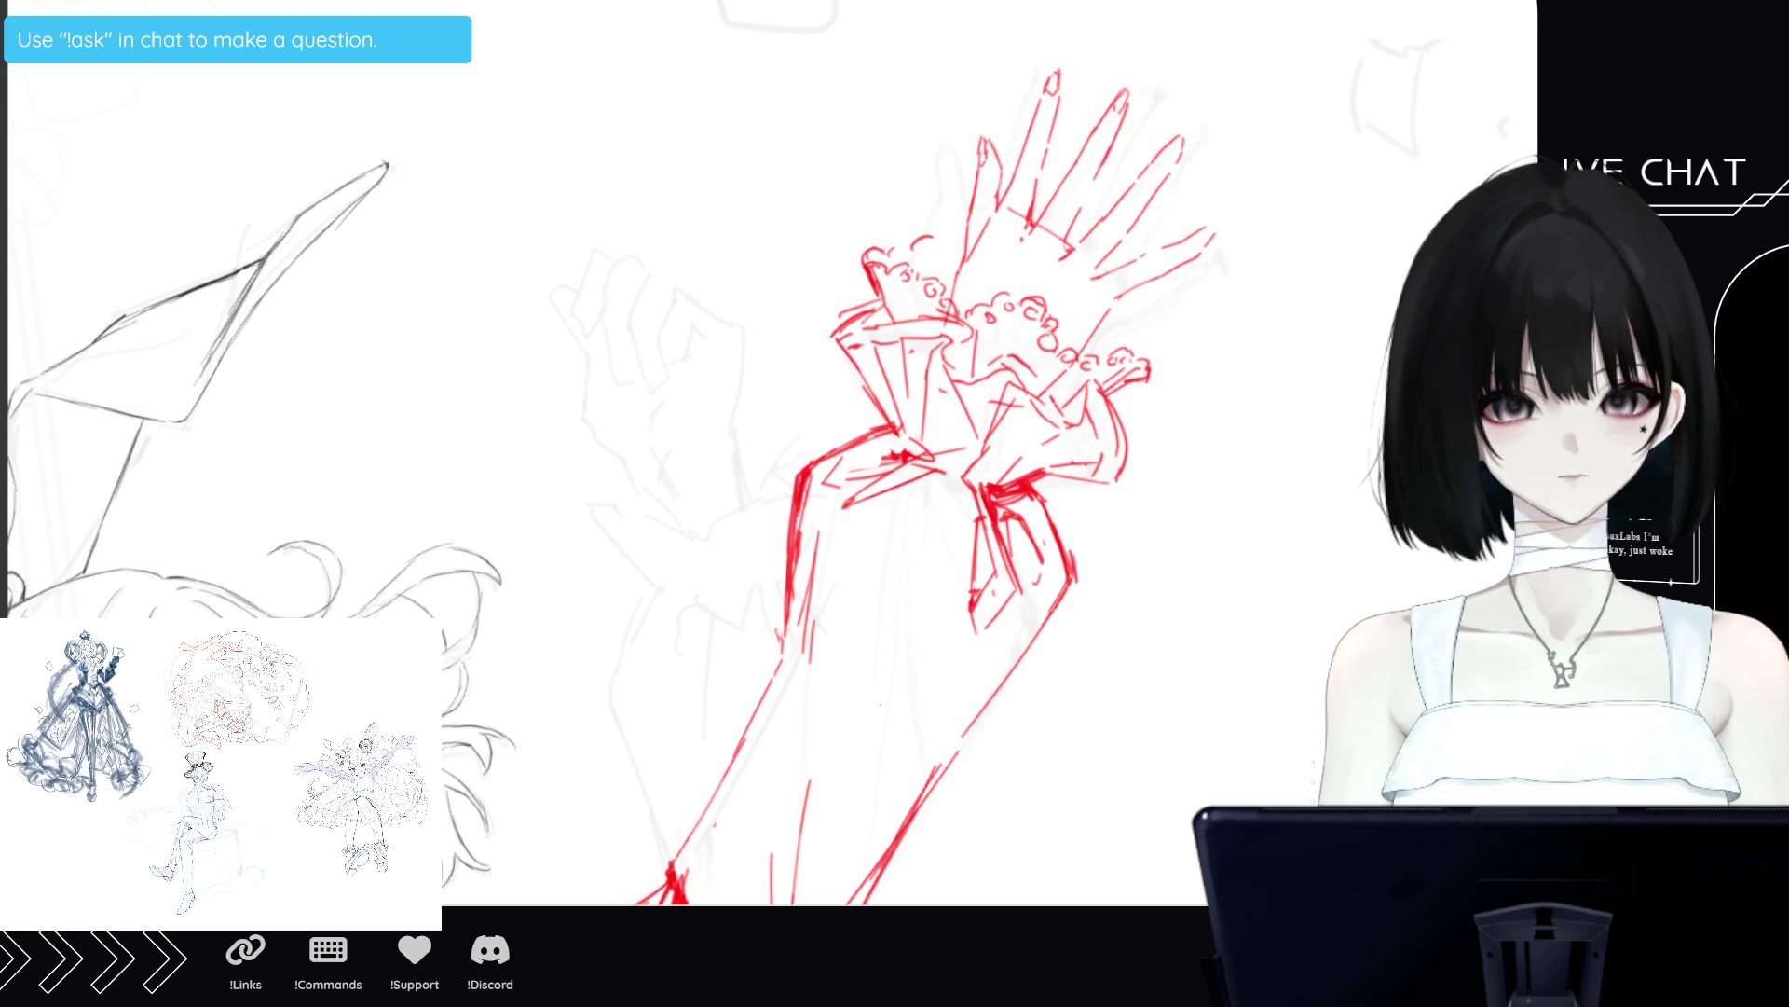
key(5)
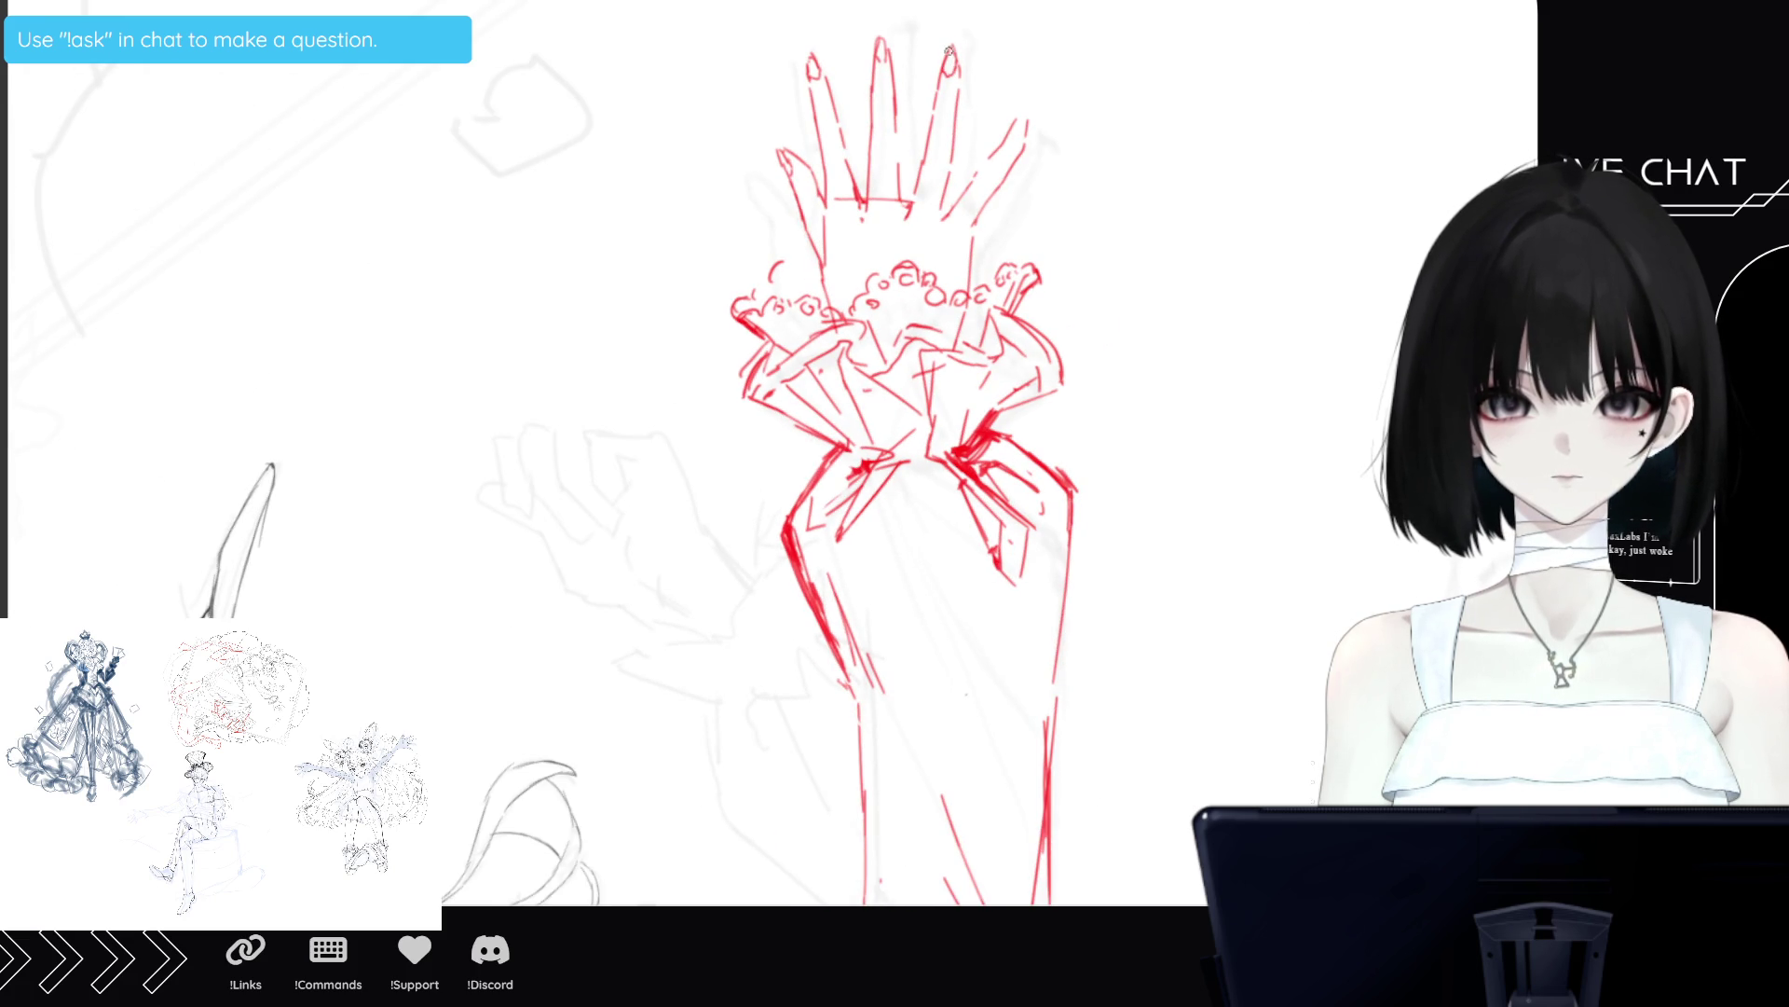
Touch up the pinky fingertip and add a red ruffle curl to the left cuff.
drag(1018, 123, 1012, 136)
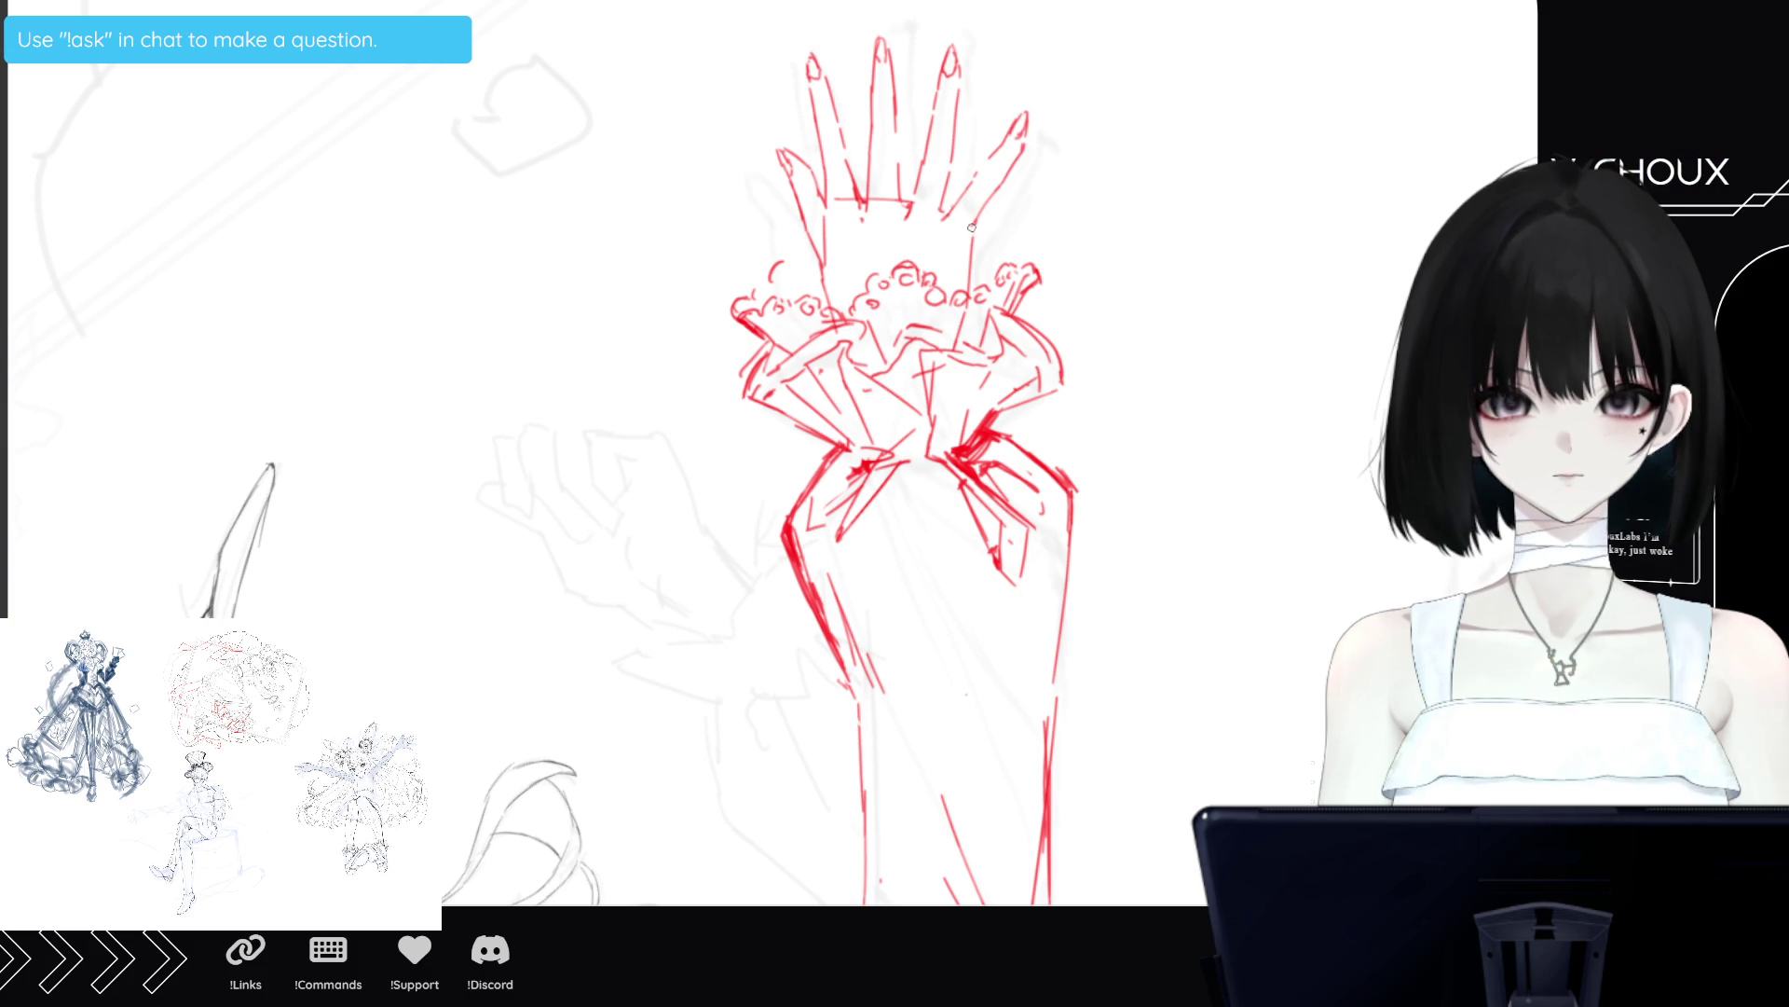
drag(791, 268, 800, 268)
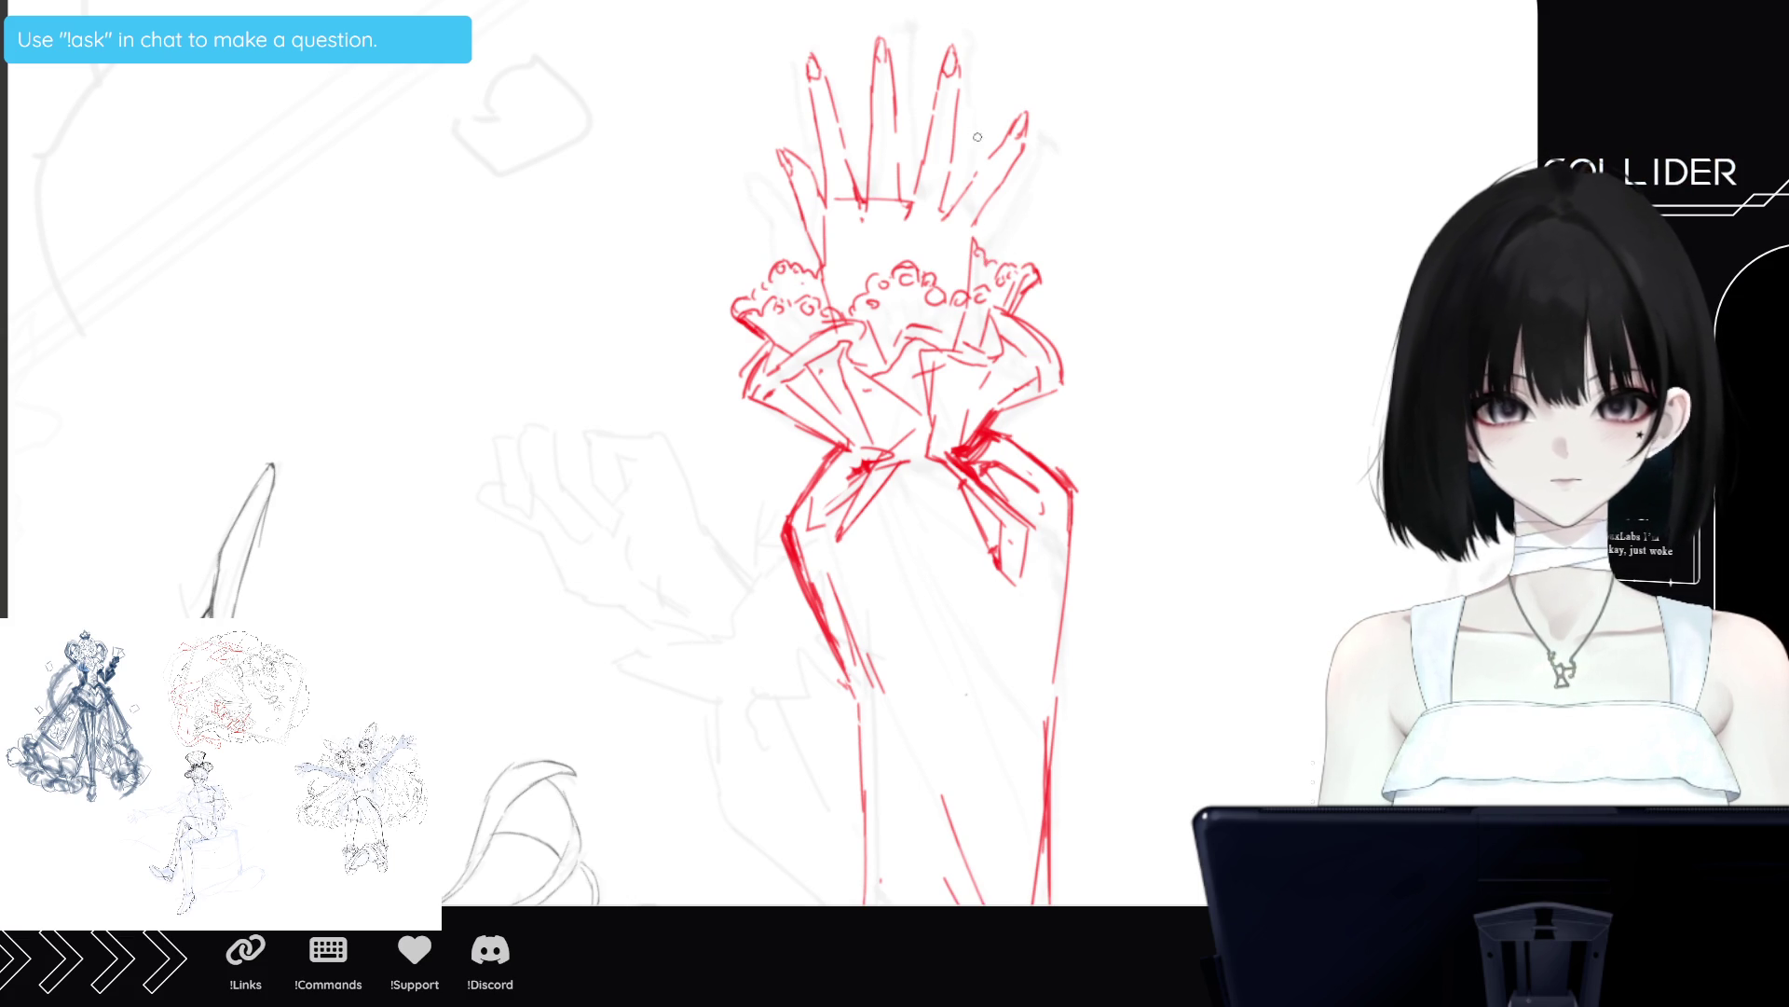
scroll(980, 254, down, 1)
scroll(902, 485, down, 2)
scroll(902, 485, up, 3)
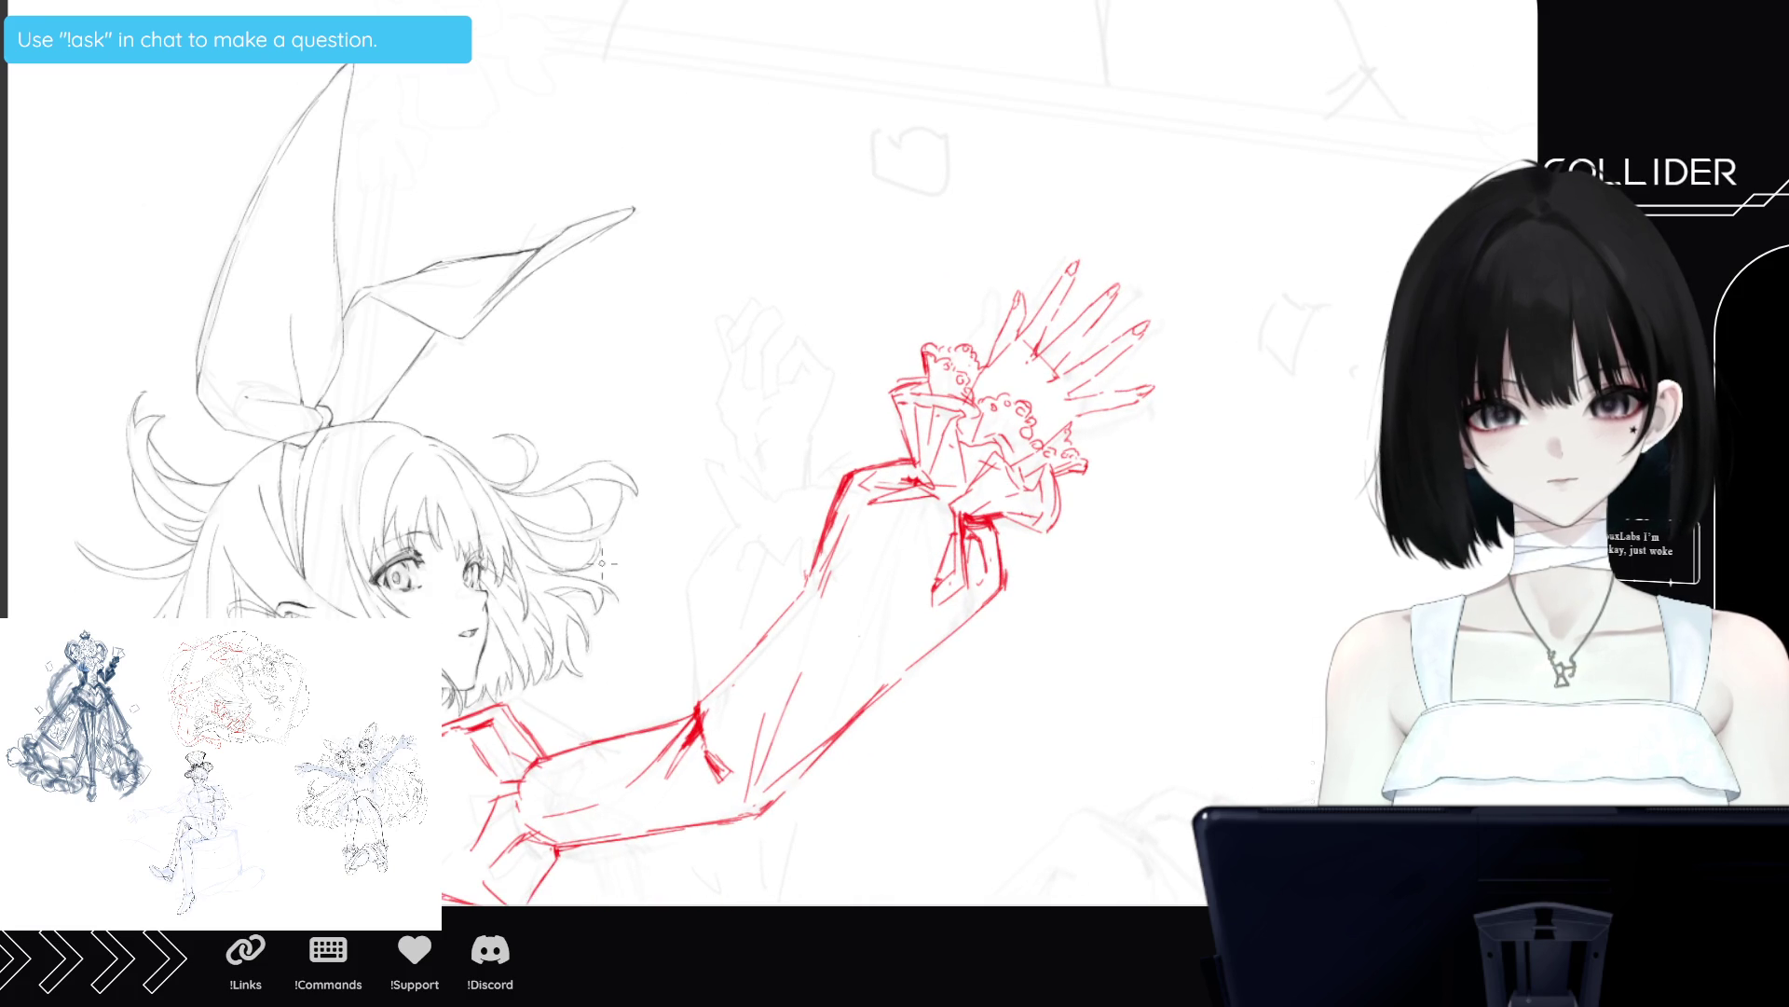
scroll(592, 512, down, 2)
scroll(1165, 333, down, 2)
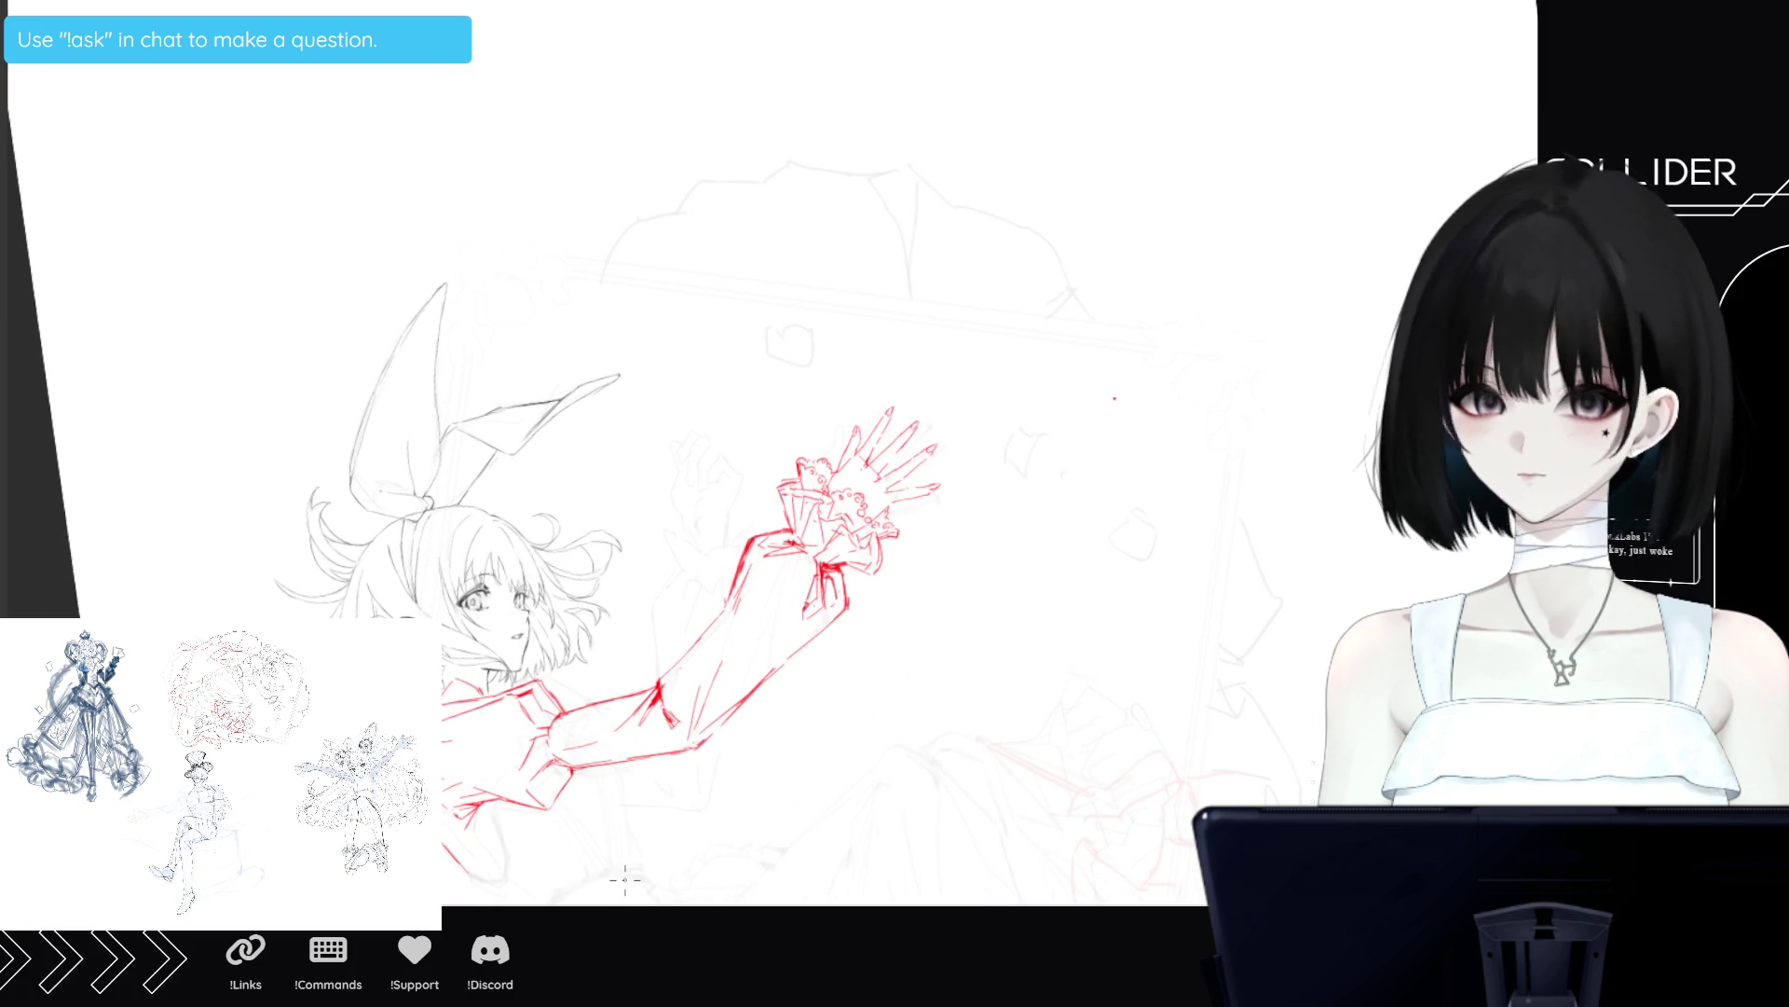
scroll(624, 879, up, 1)
mouse_move(1164, 350)
mouse_down()
mouse_move(1316, 351)
mouse_move(1316, 190)
mouse_up()
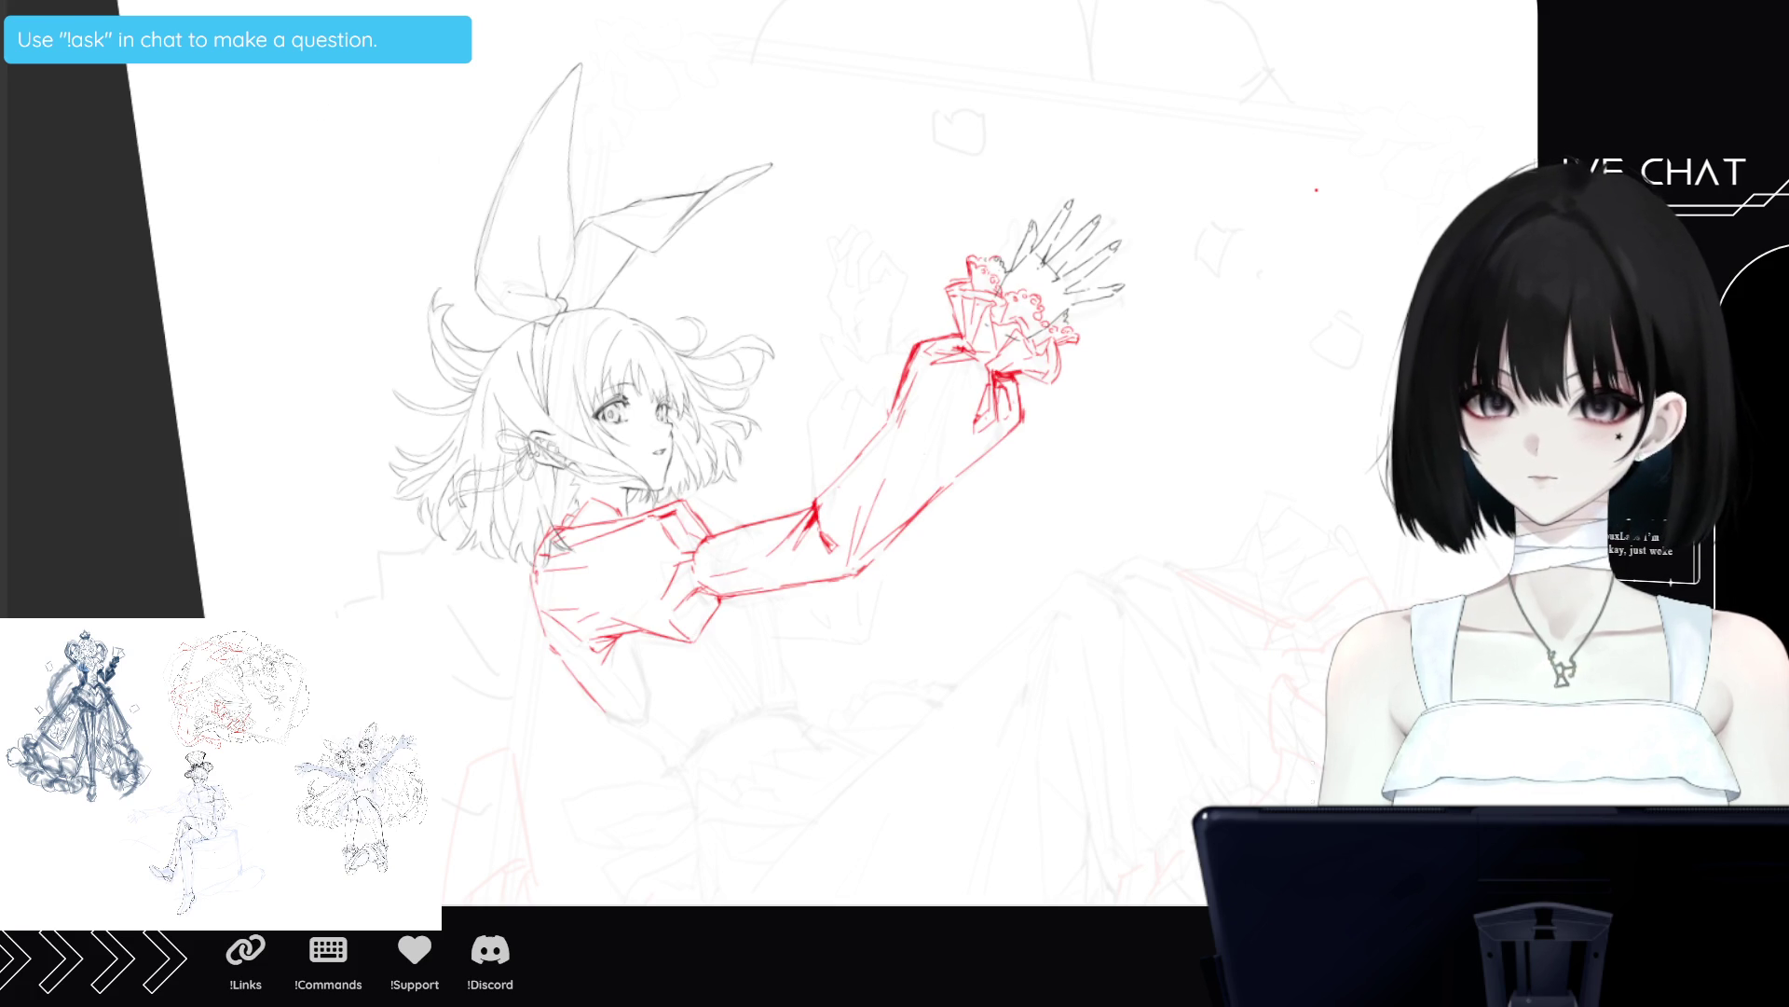
key(ctrl+e)
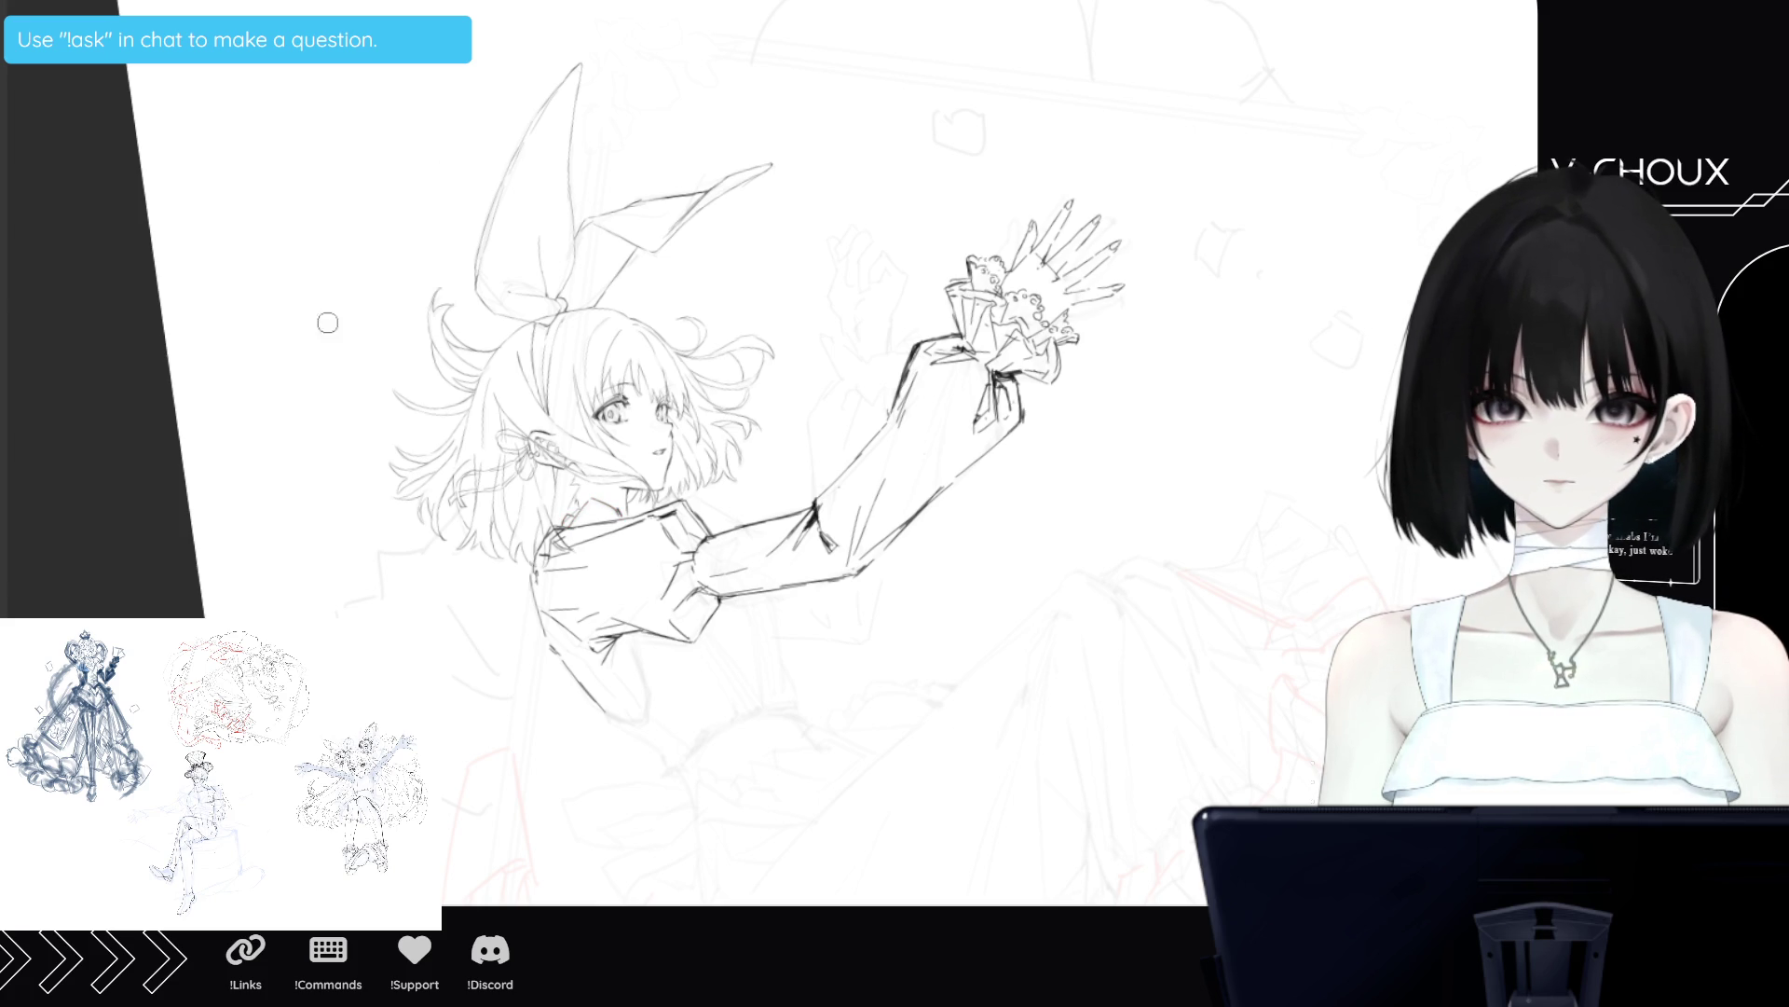
key(ctrl+minus)
key(ctrl+minus)
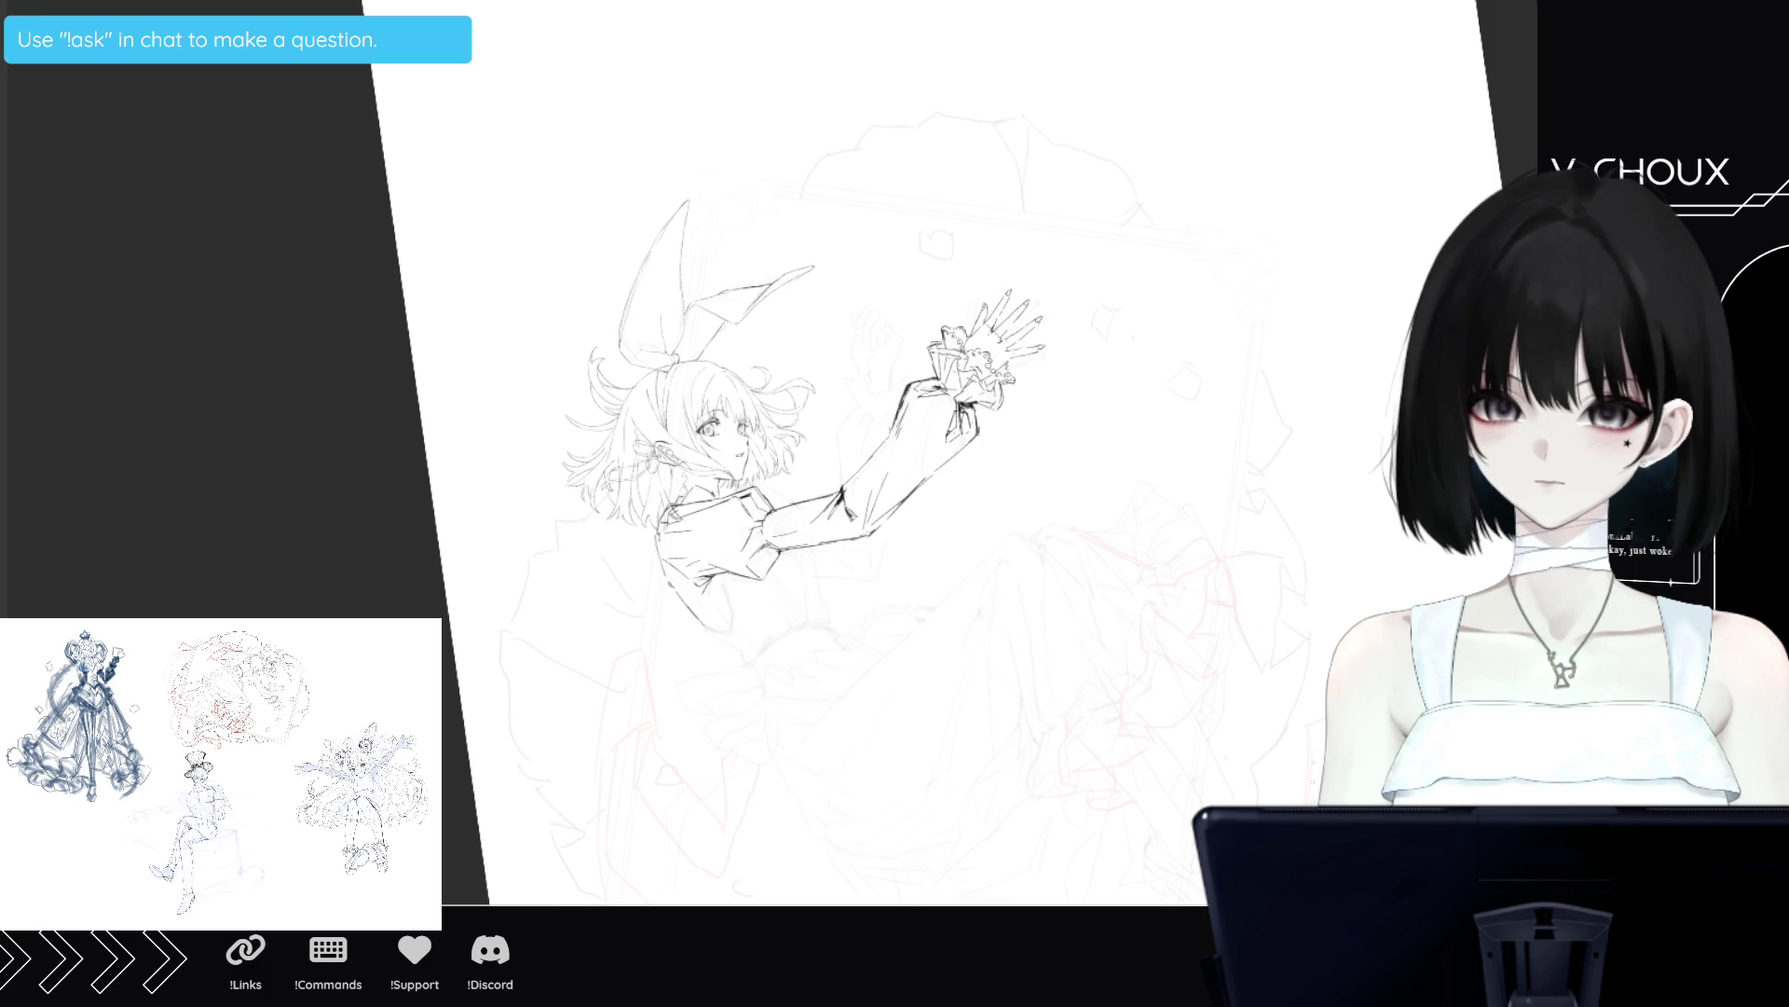
key(asciicircum)
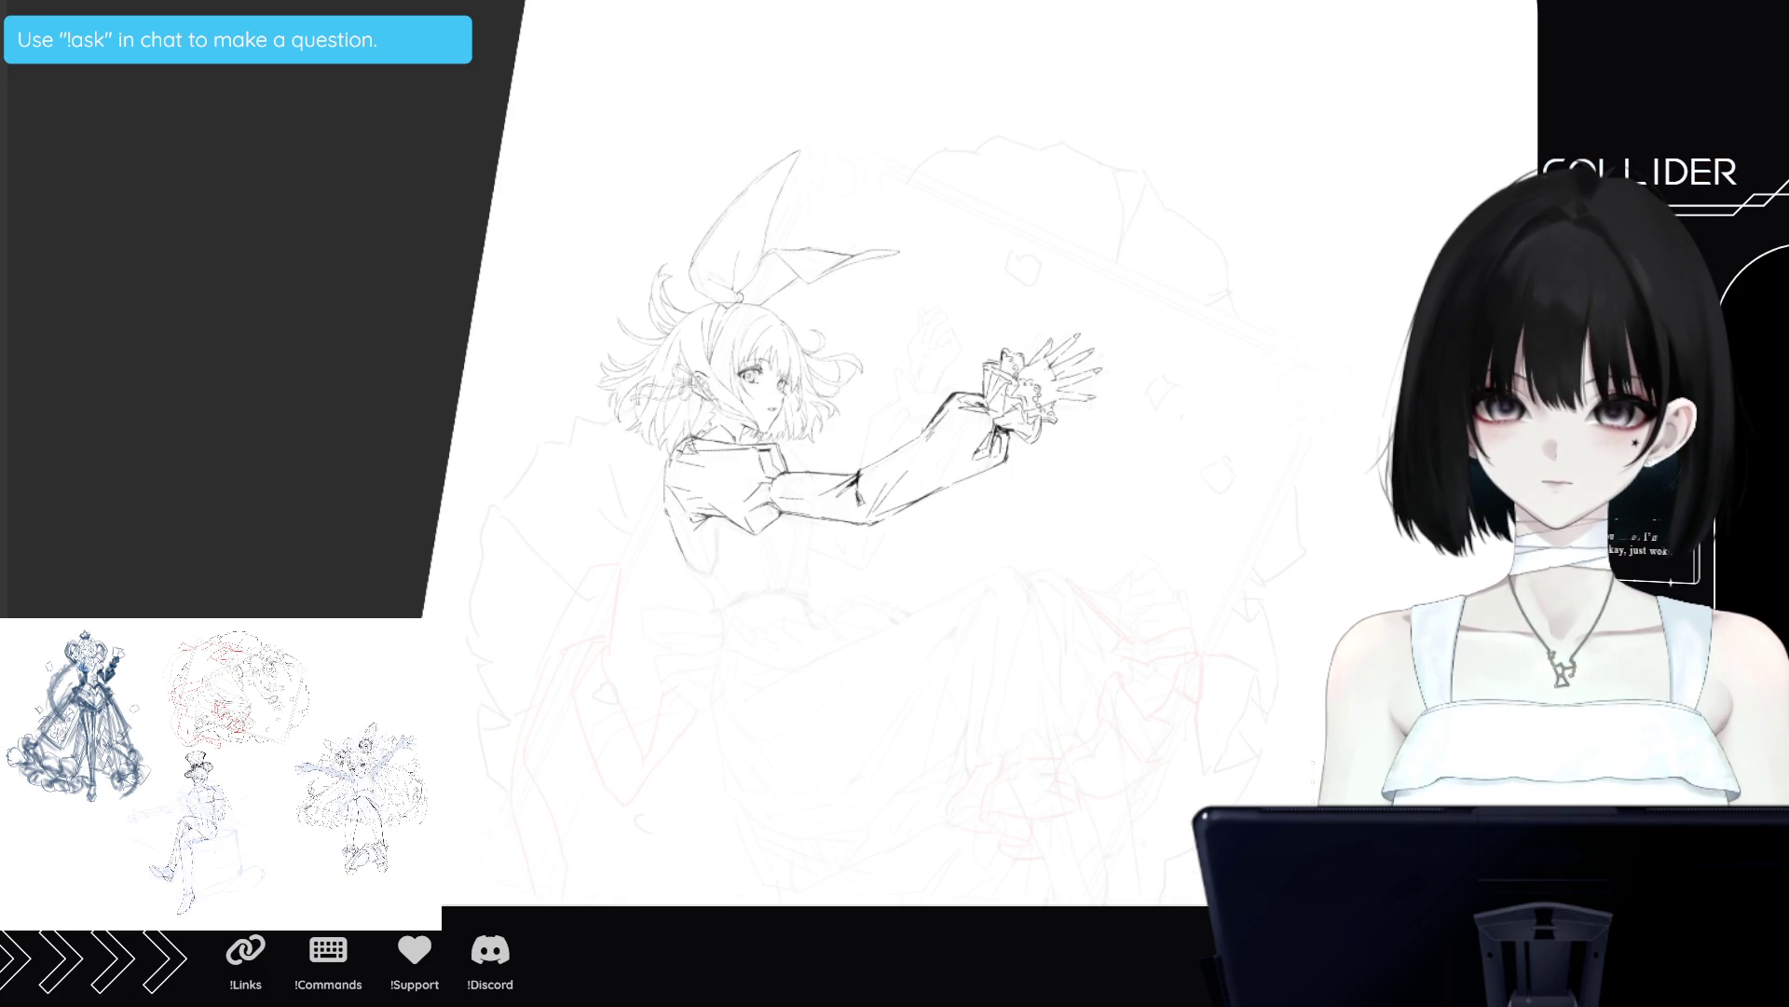
key(asciicircum)
key(minus)
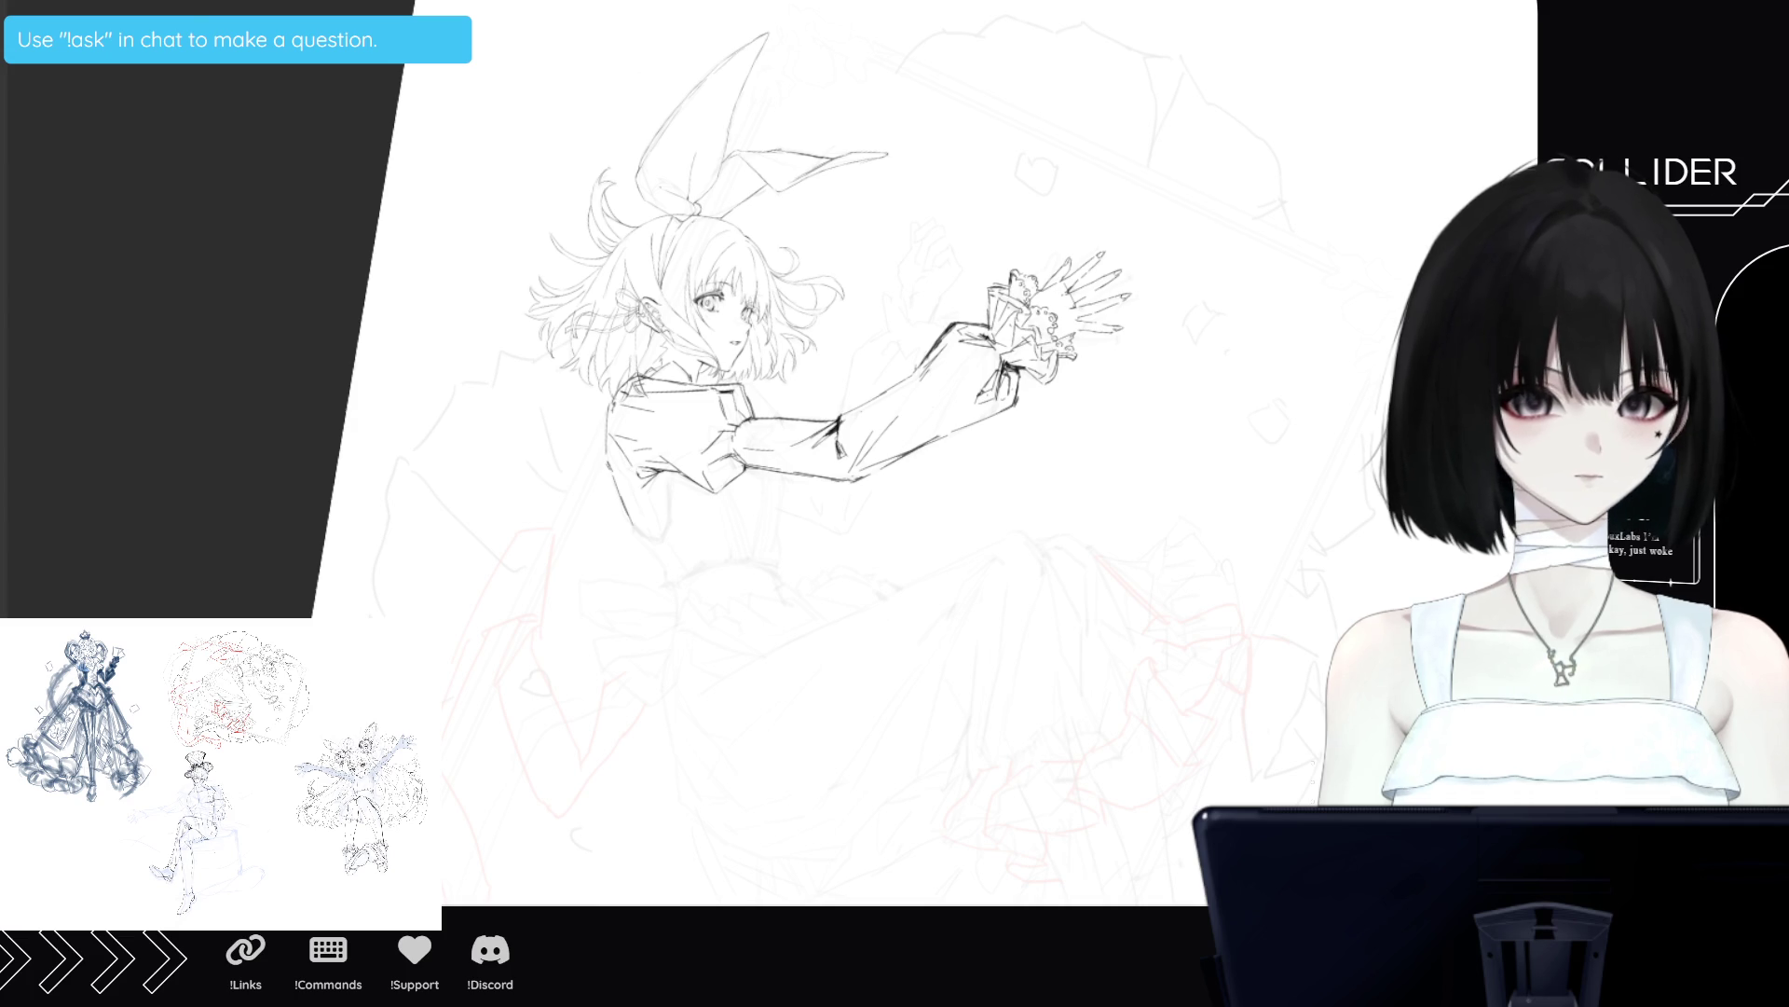
key(ctrl+z)
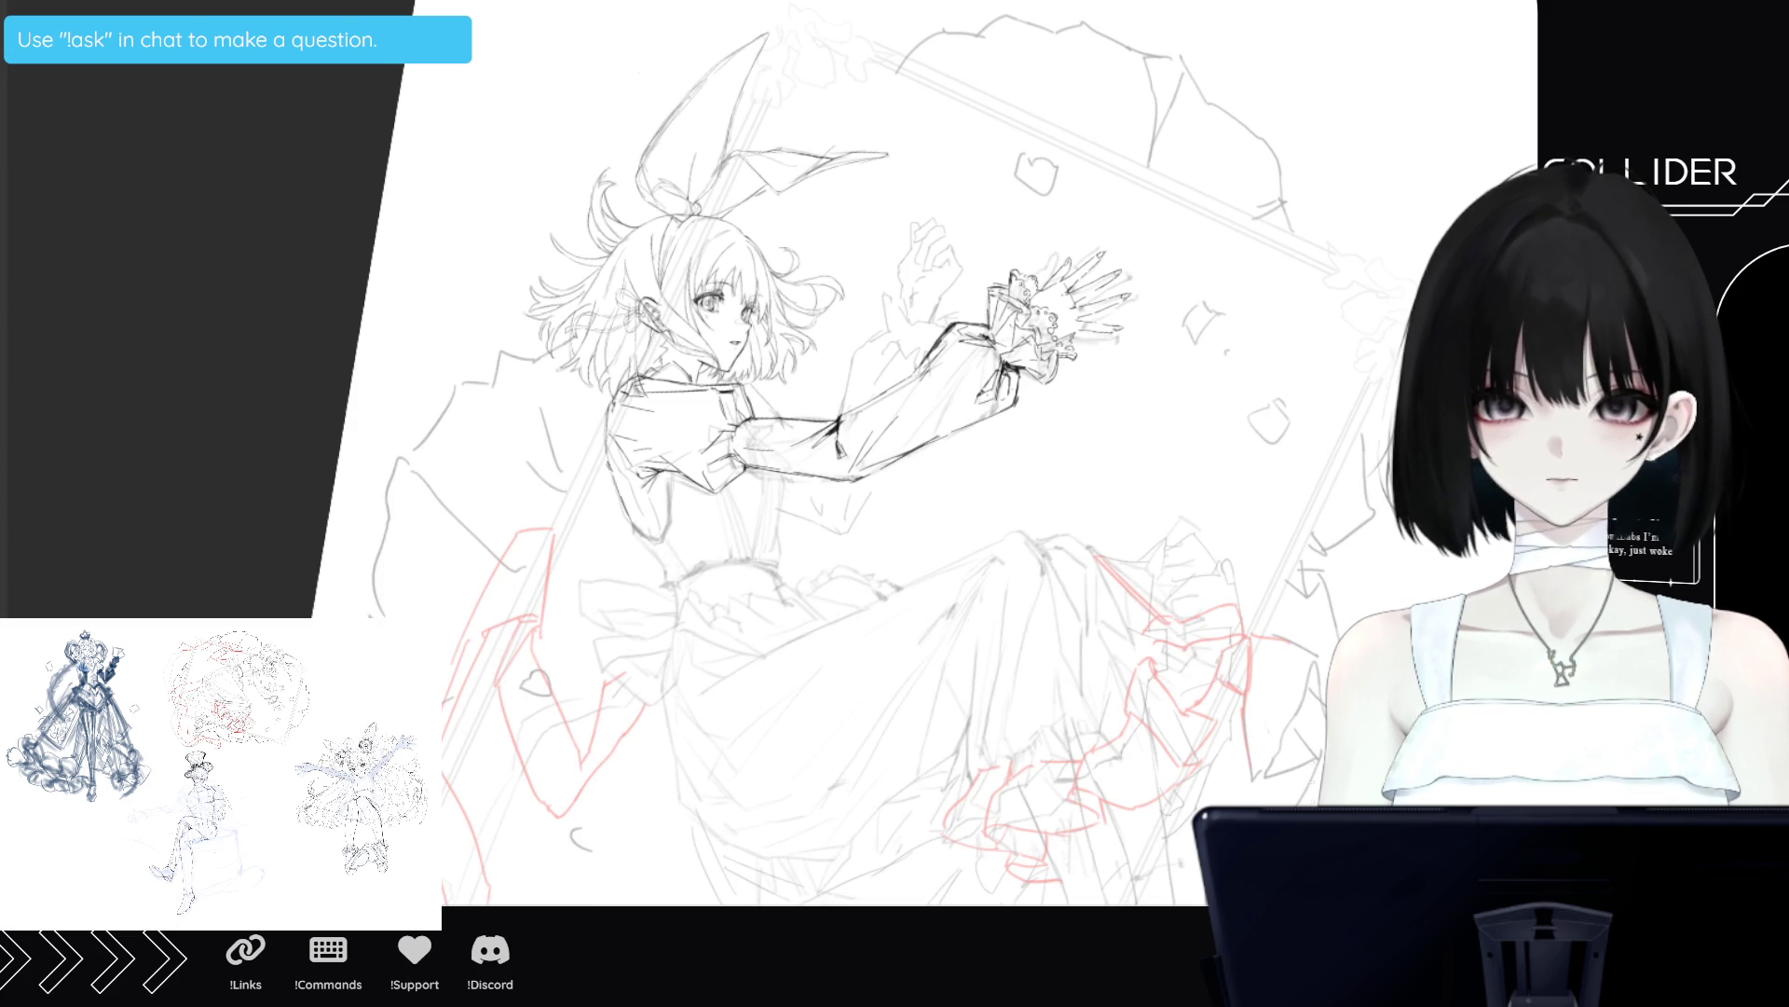
key(ctrl+y)
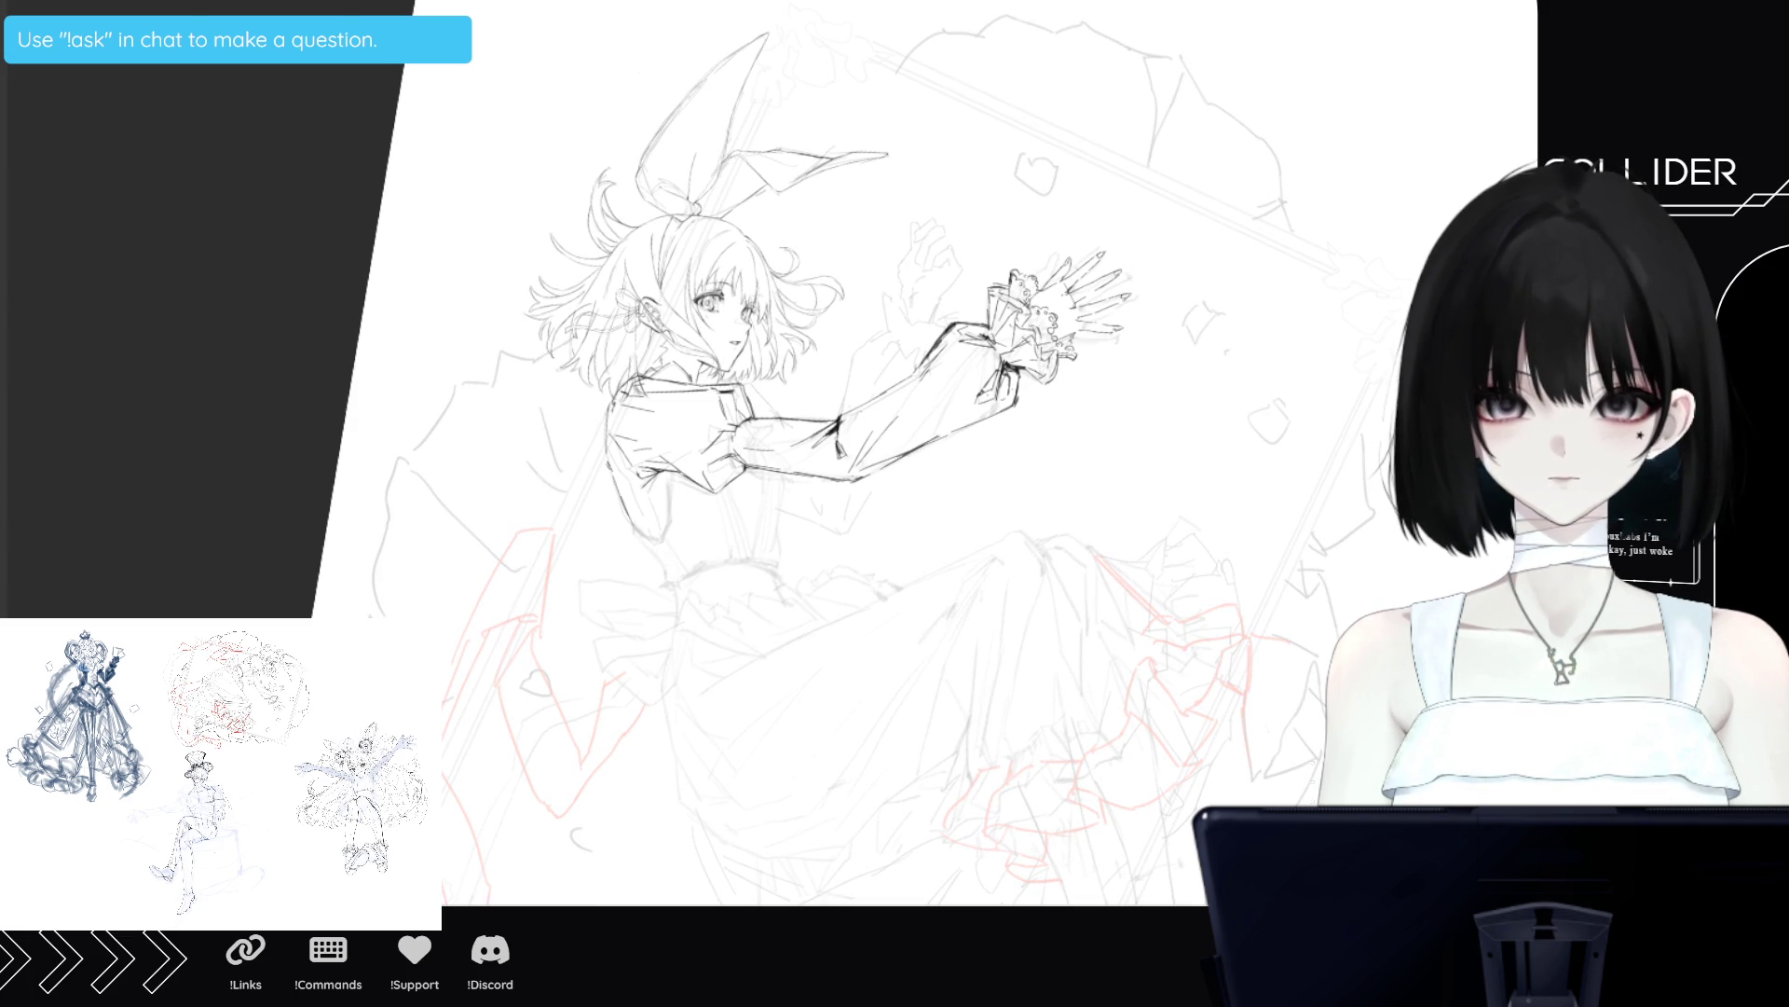
scroll(988, 224, up, 2)
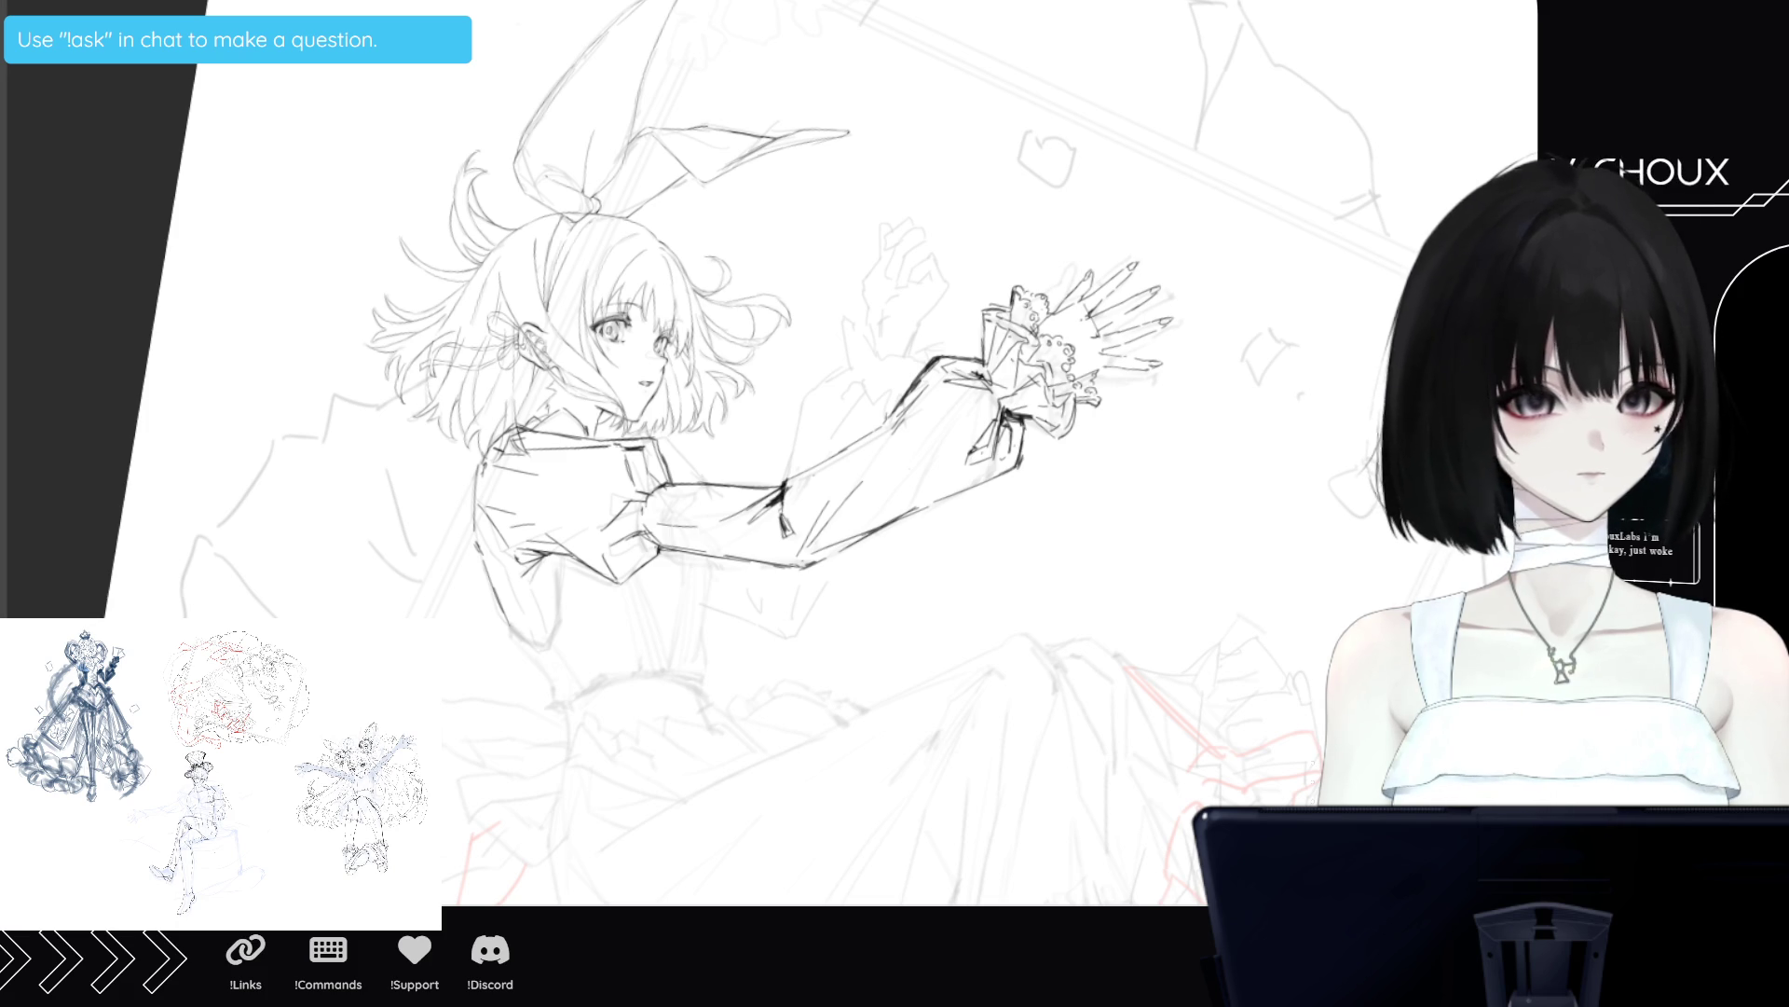
Rotate the view to a level landscape page with the whole drawing framed.
scroll(711, 651, down, 5)
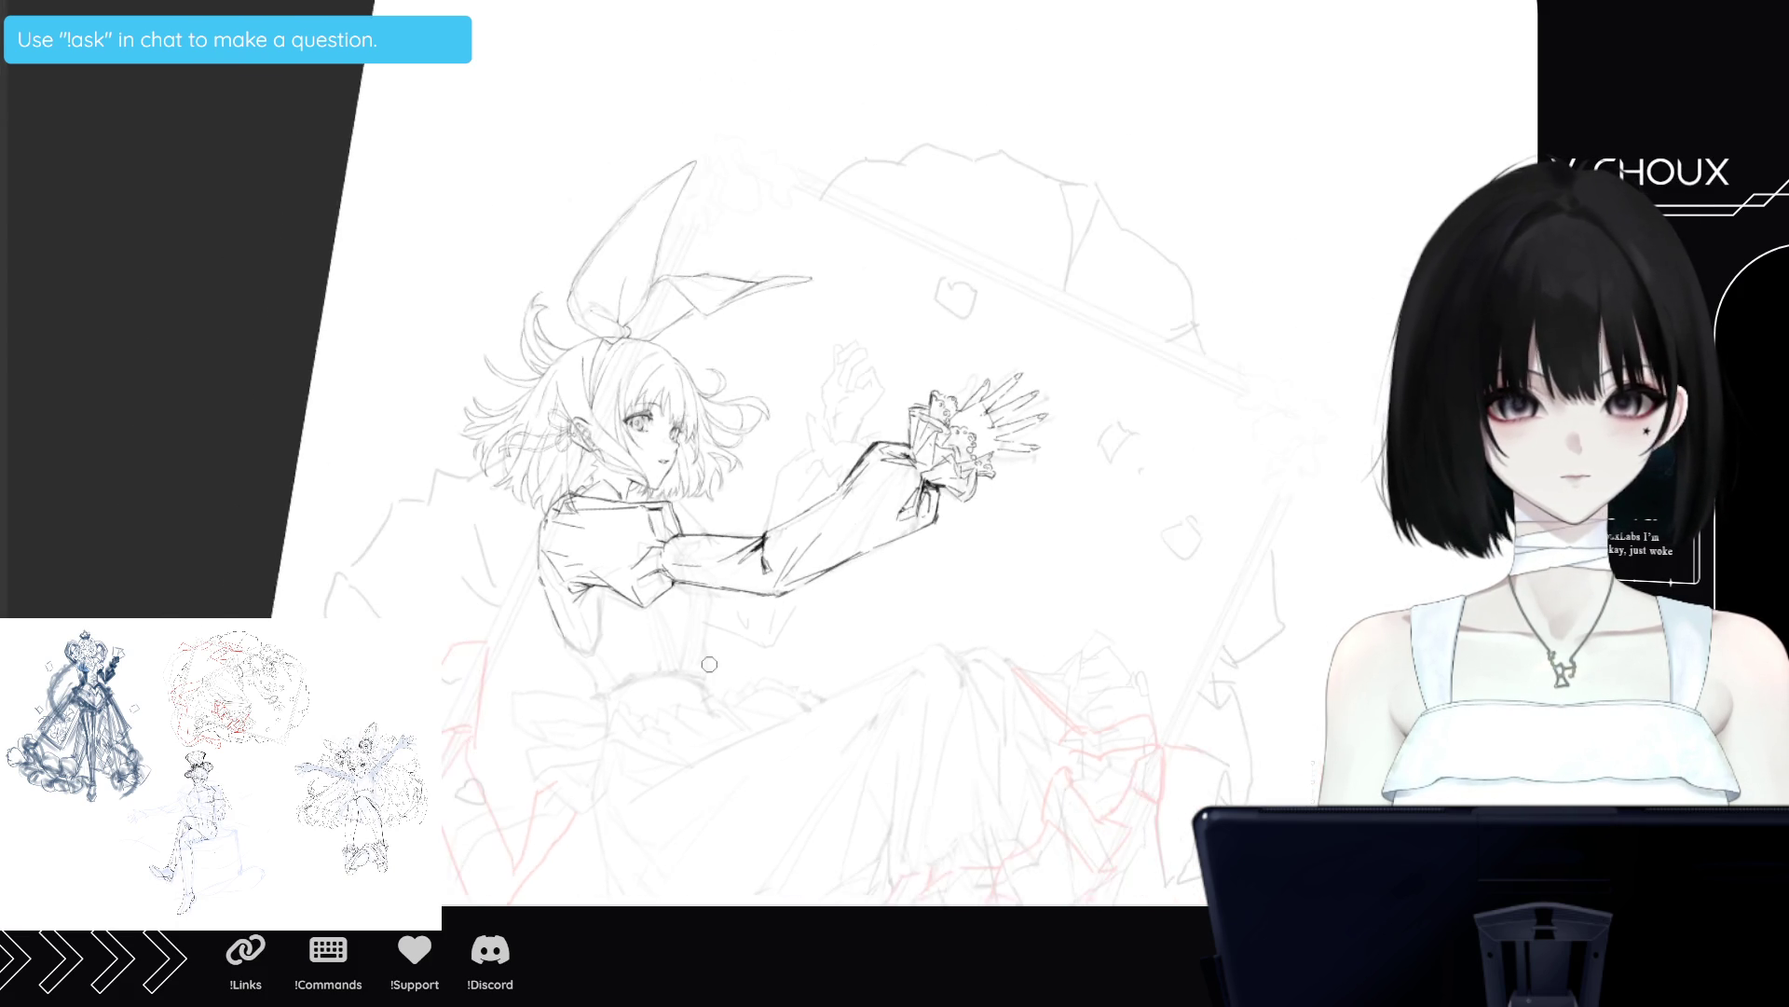
scroll(711, 650, down, 2)
mouse_move(839, 373)
mouse_down()
mouse_move(932, 484)
mouse_move(820, 606)
mouse_up()
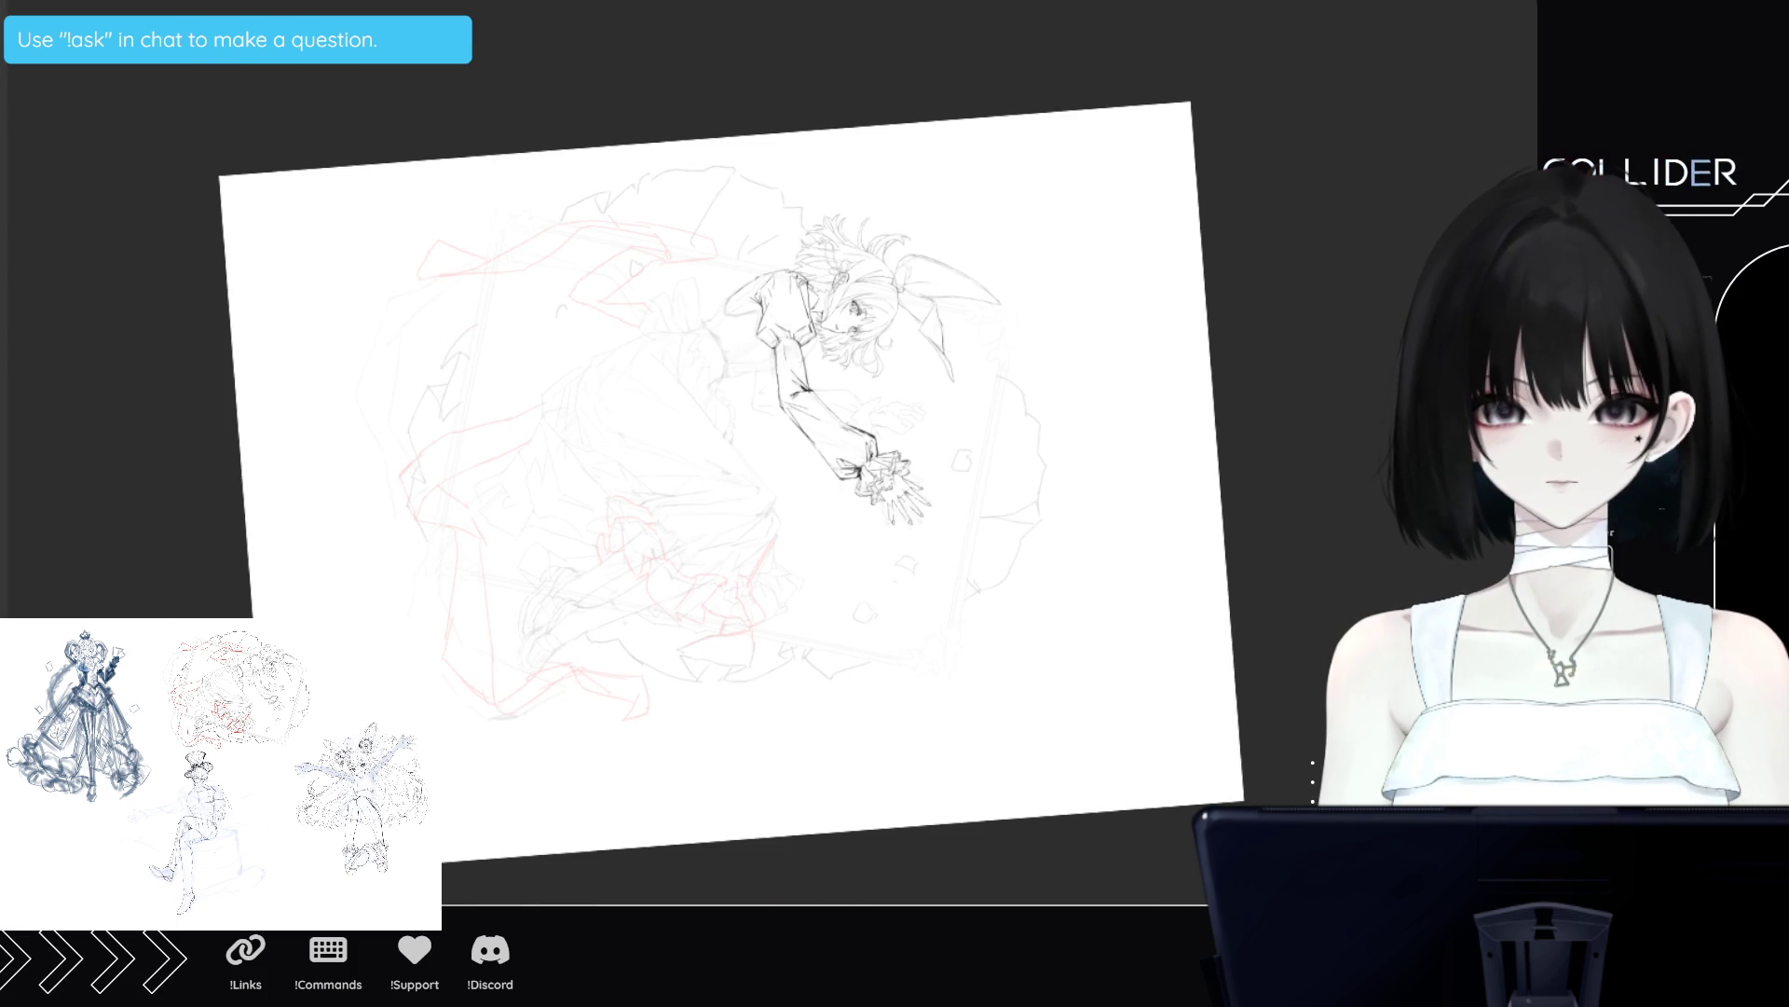
key(5)
scroll(736, 466, up, 2)
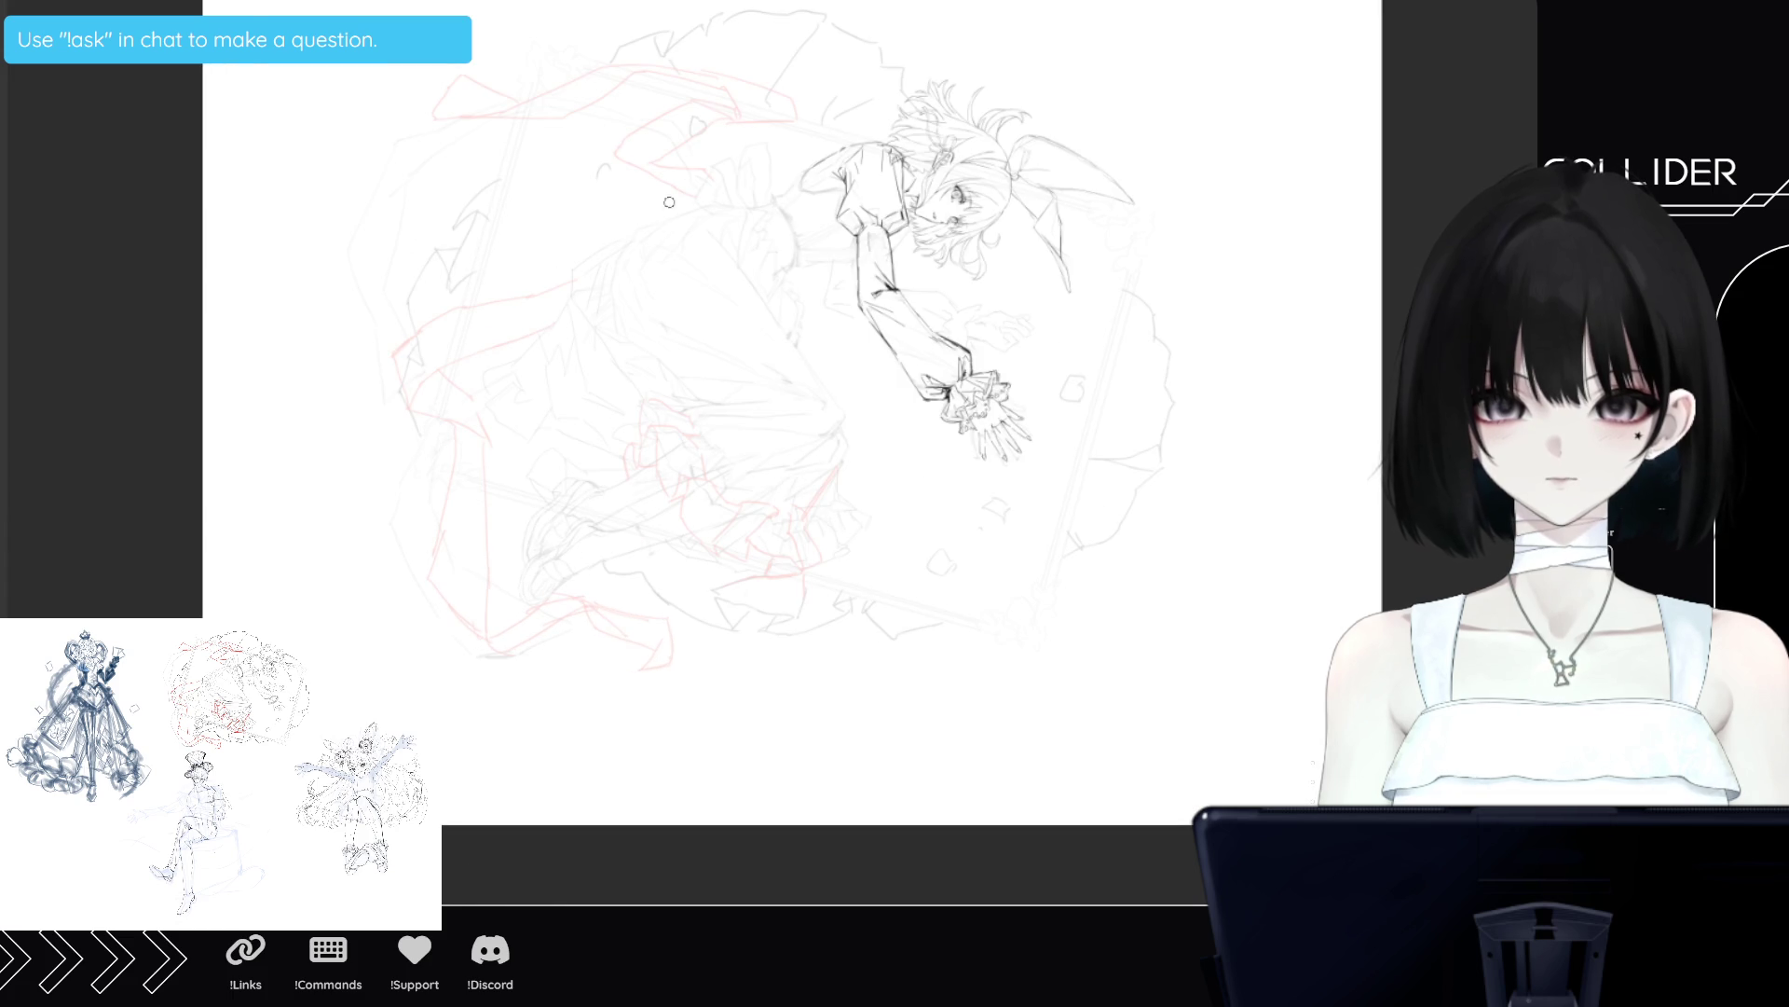
scroll(673, 10, up, 2)
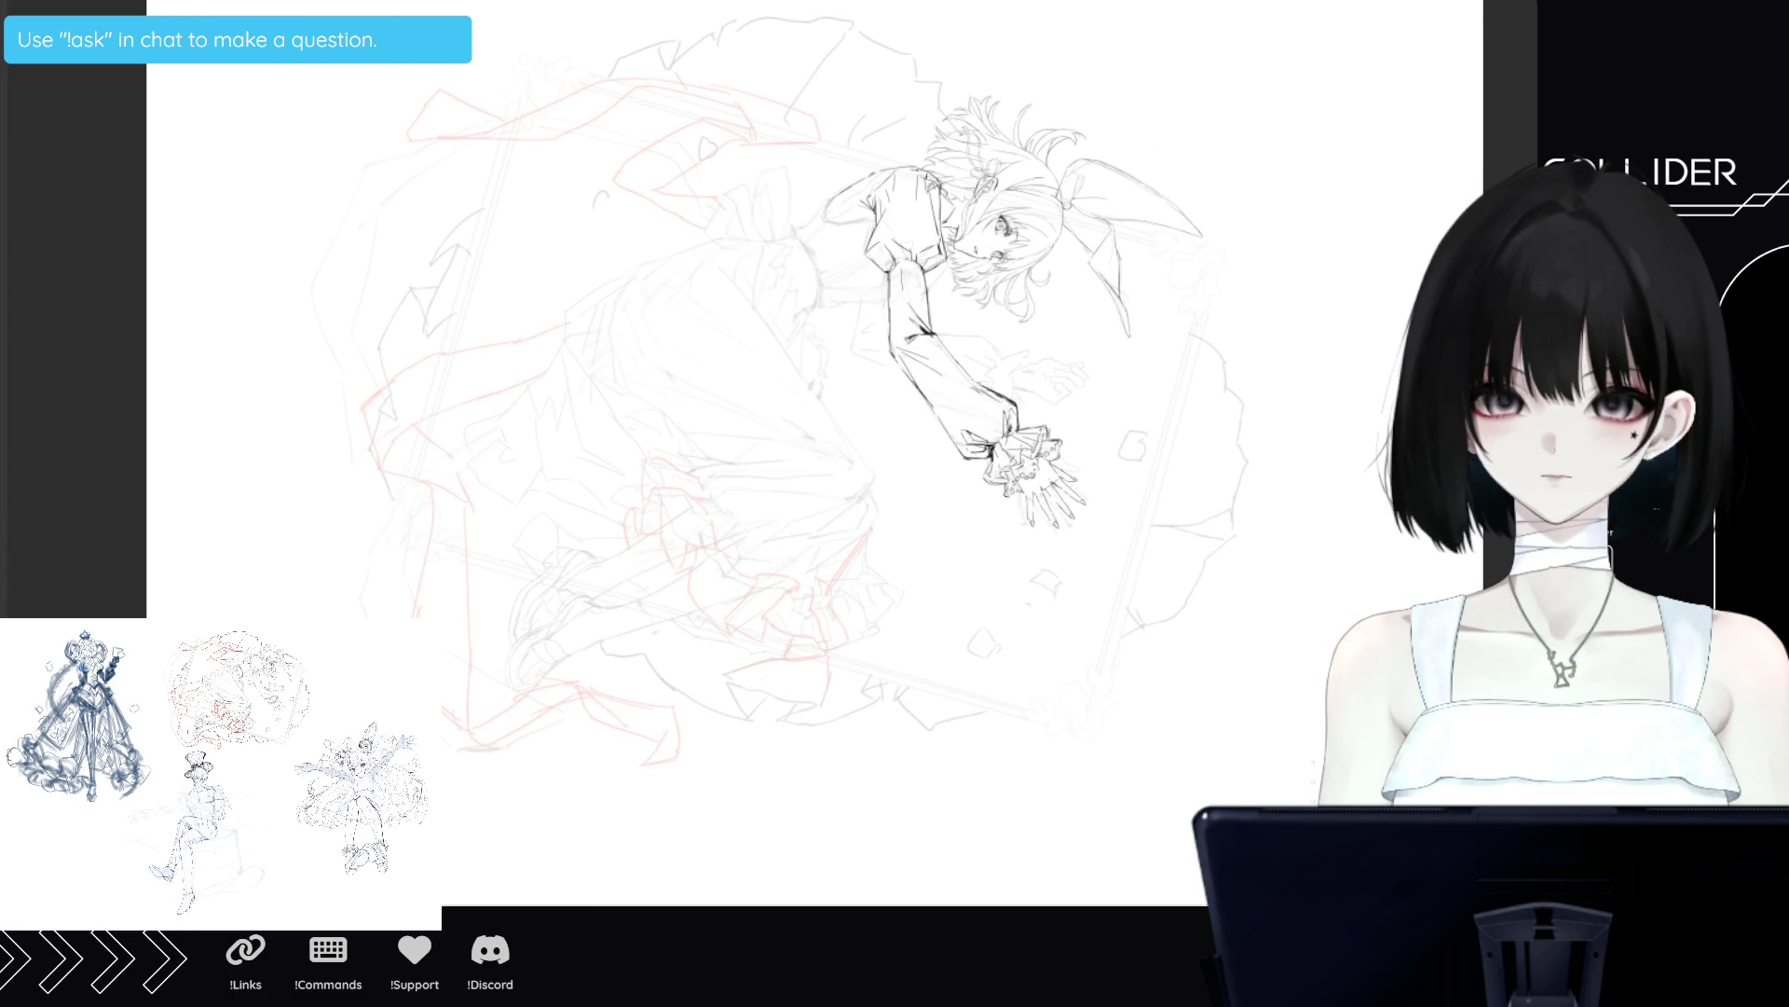
scroll(815, 447, down, 1)
scroll(816, 447, up, 1)
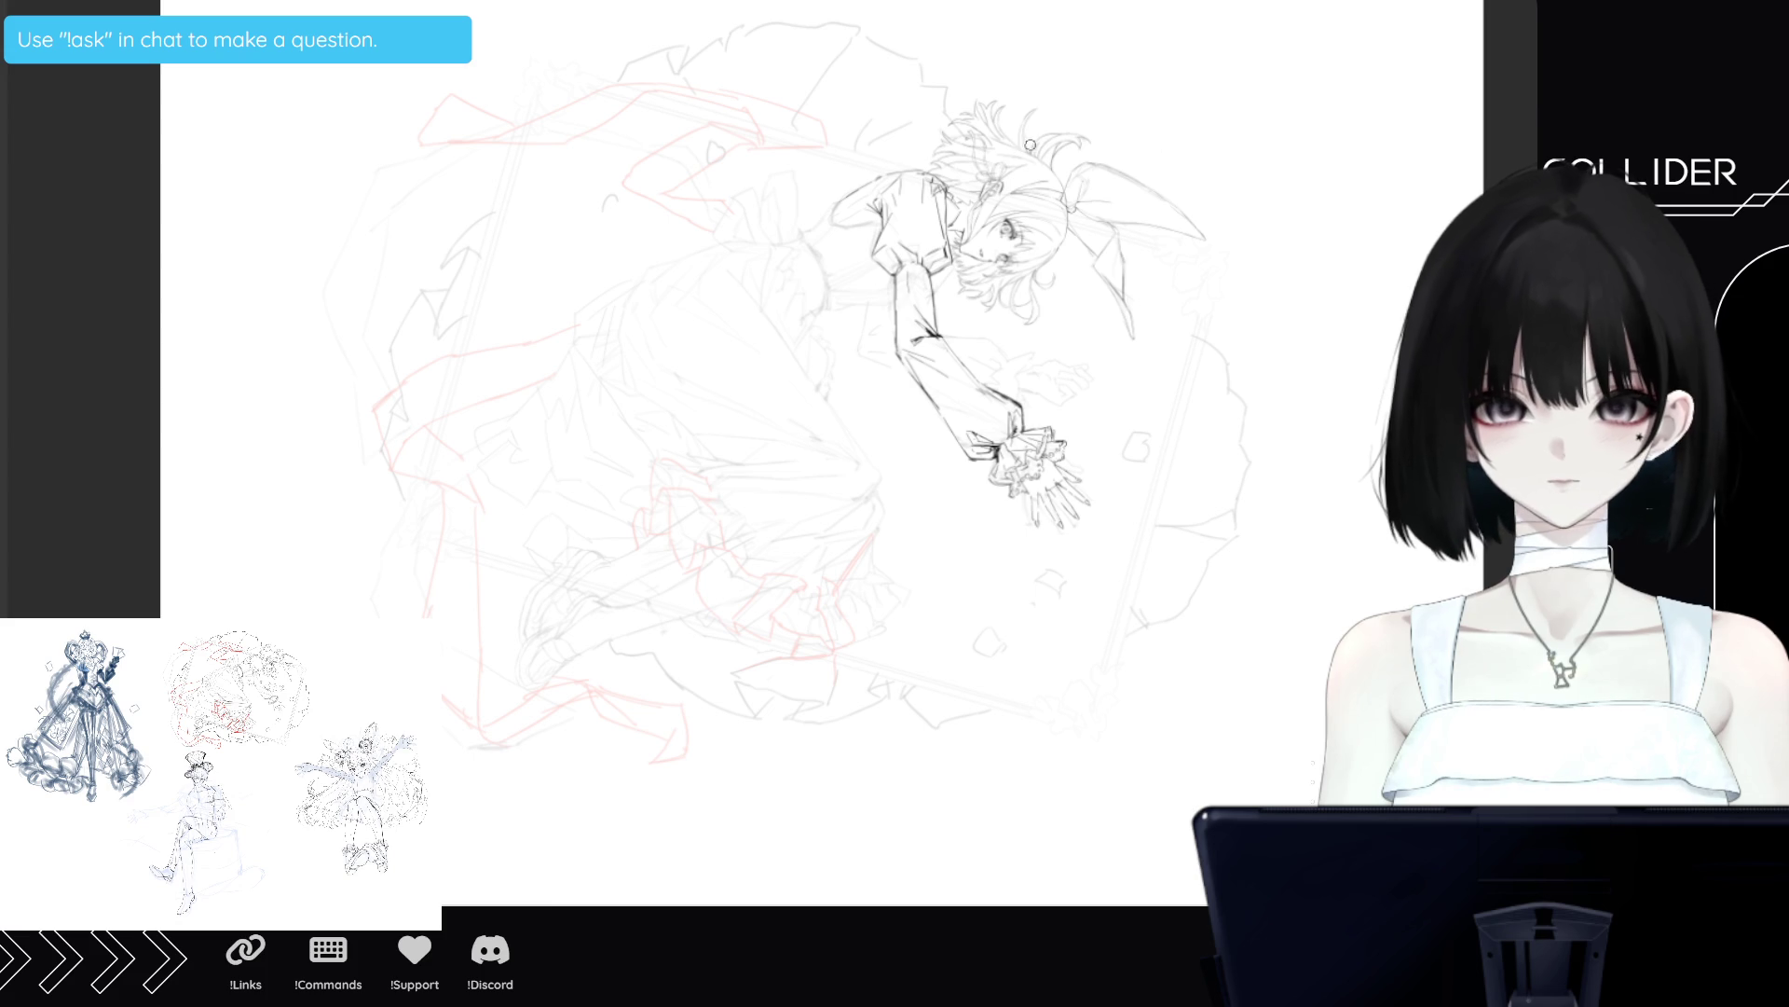
scroll(816, 447, up, 1)
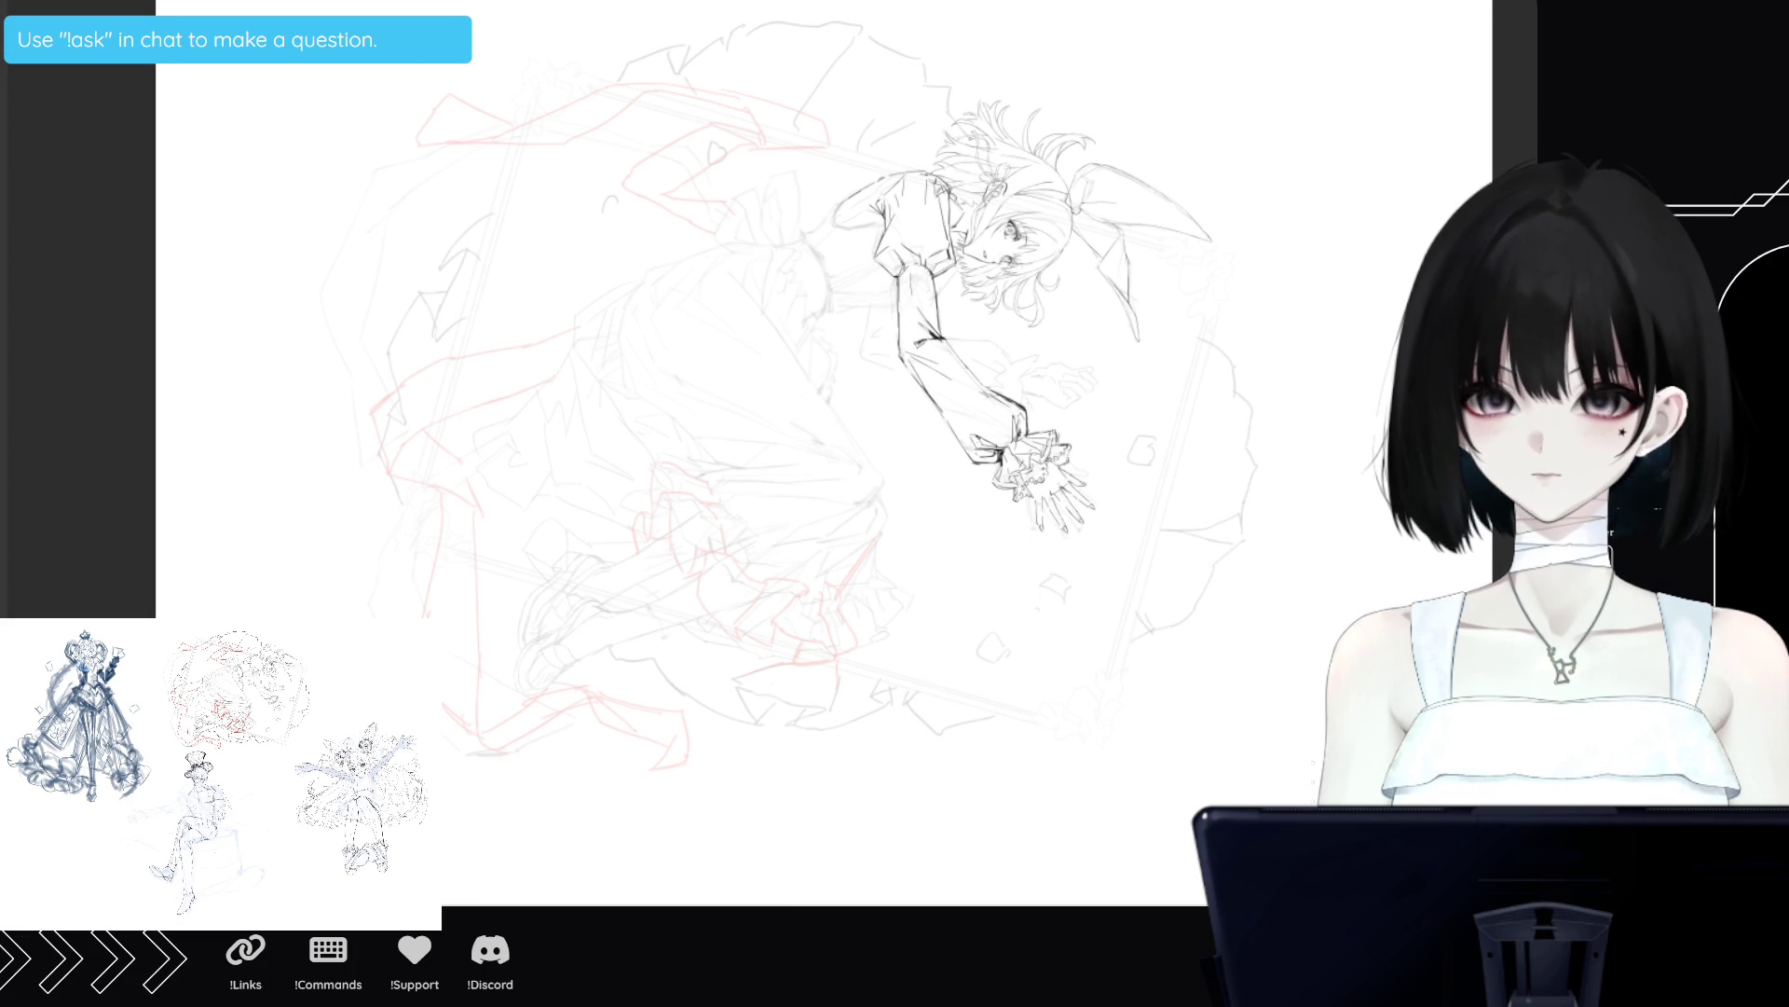
key(ctrl+t)
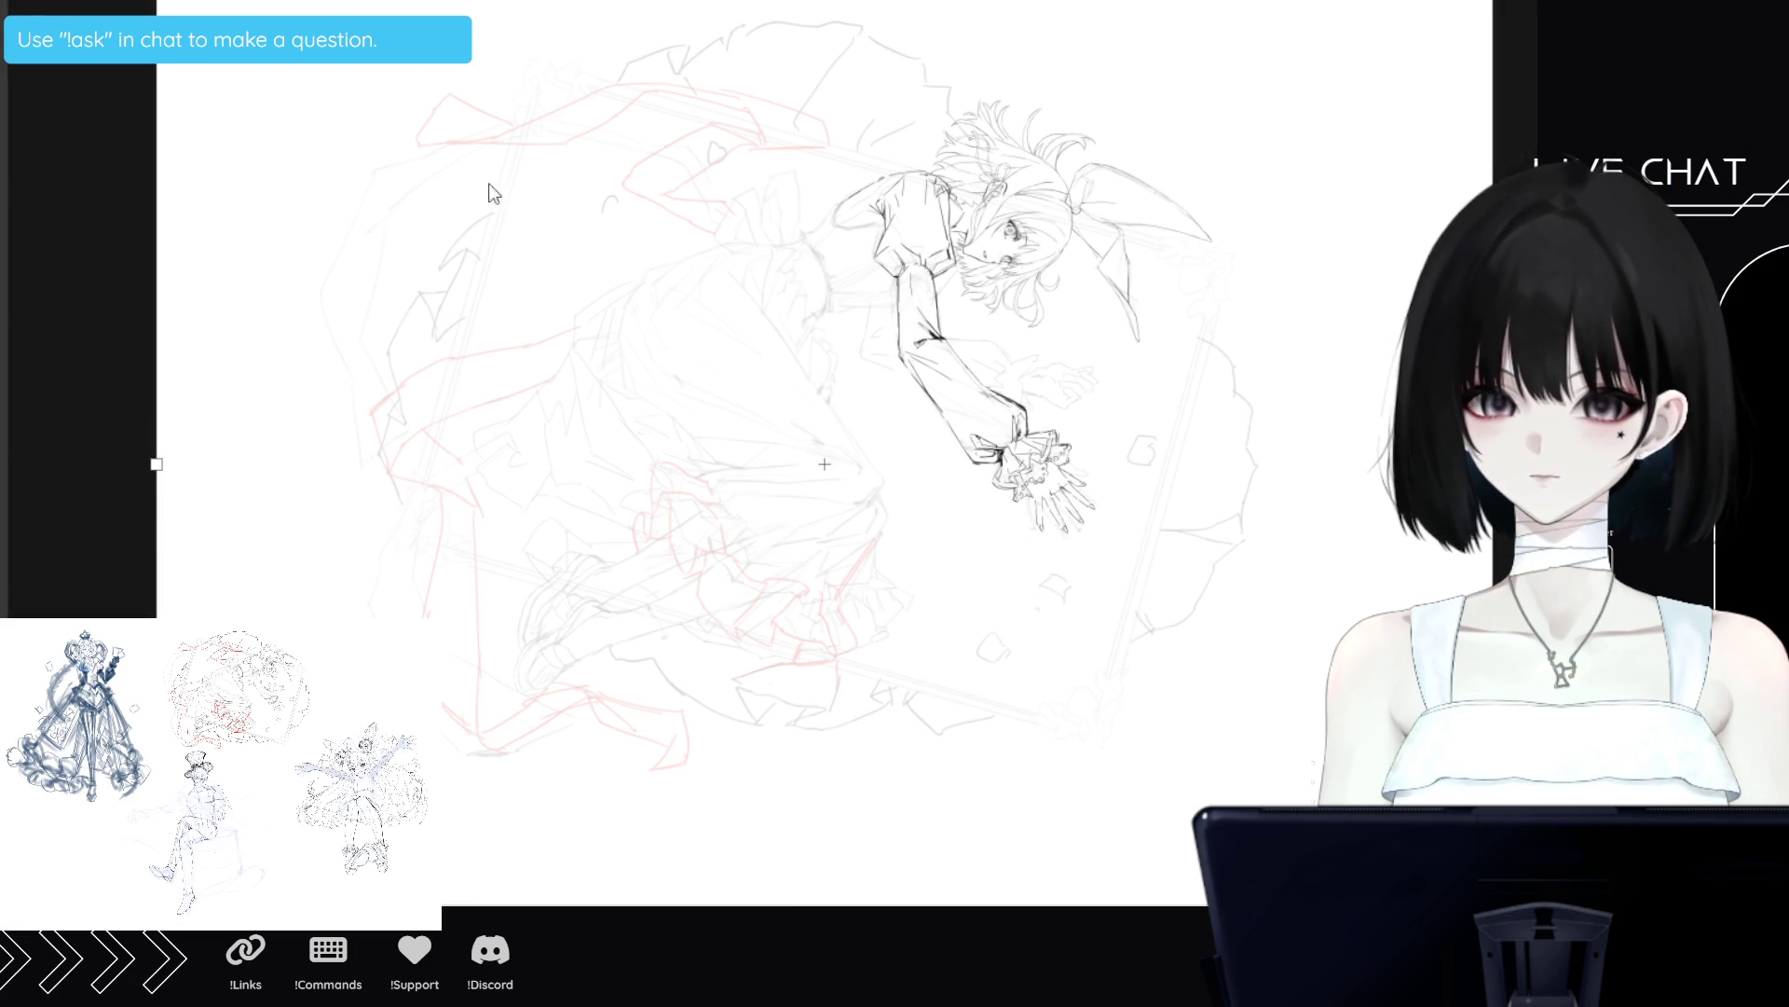
Nudge the whole drawing up, stretch it slightly wider to the left, and apply the transform.
key(Up)
key(Up)
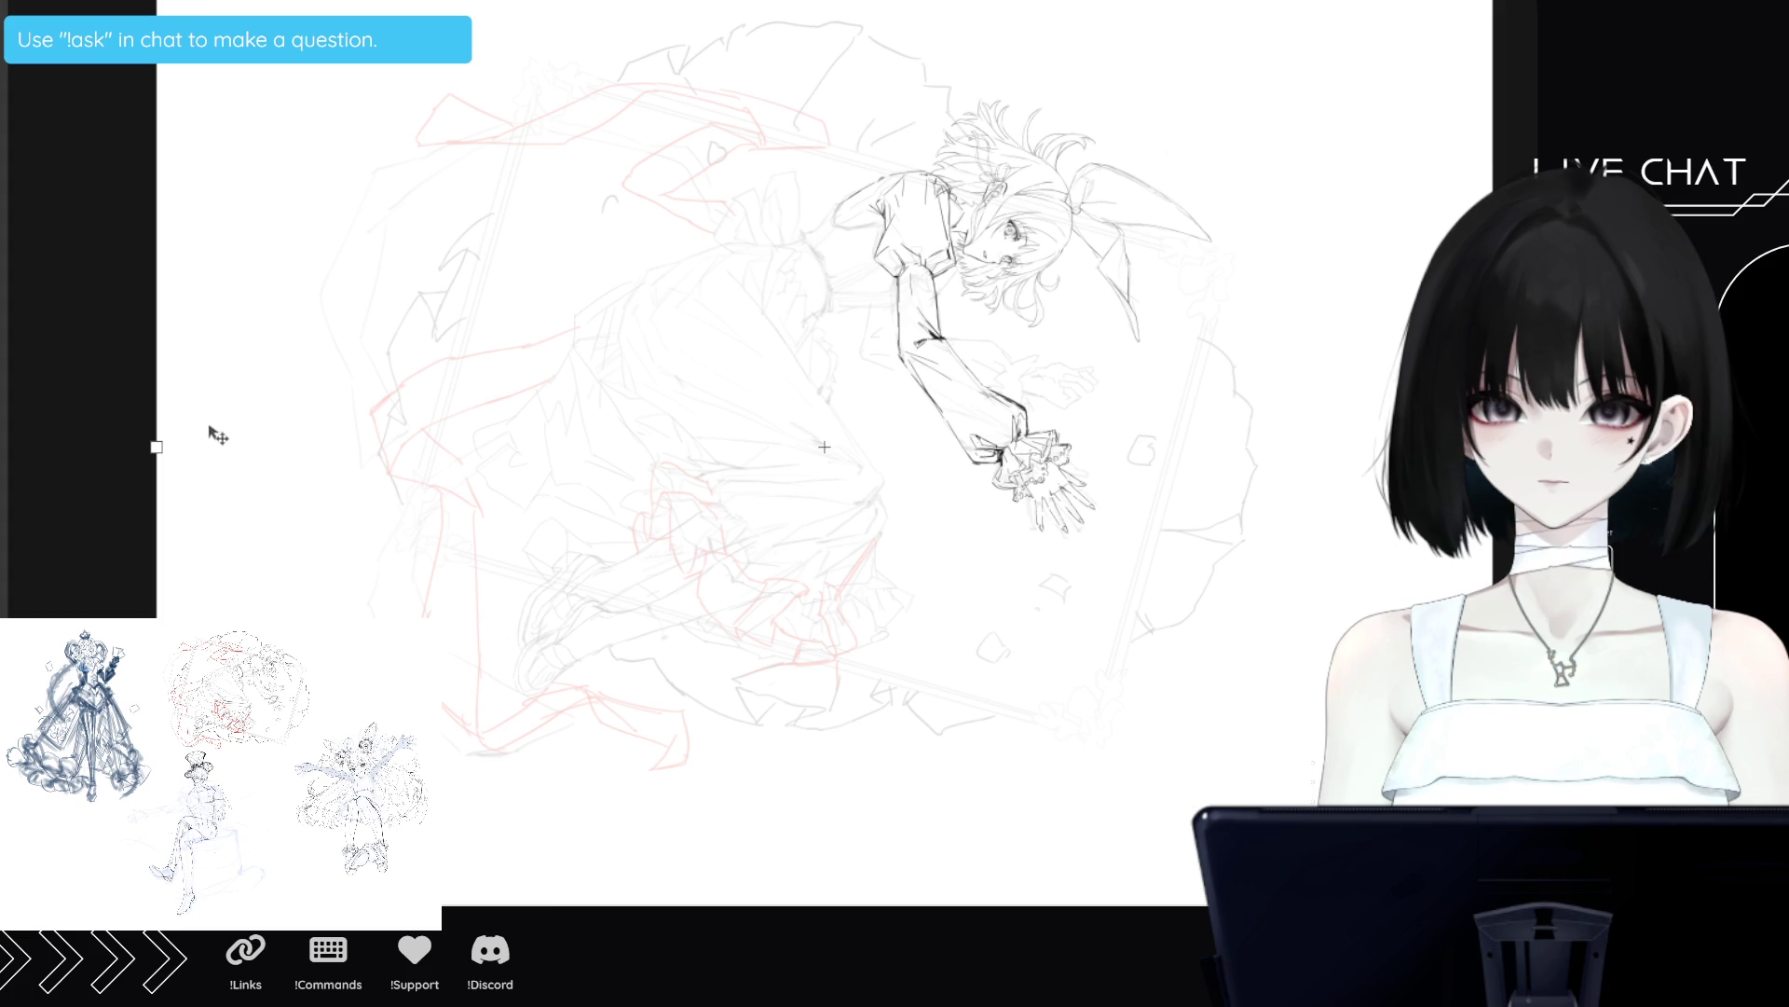
drag(151, 446, 138, 447)
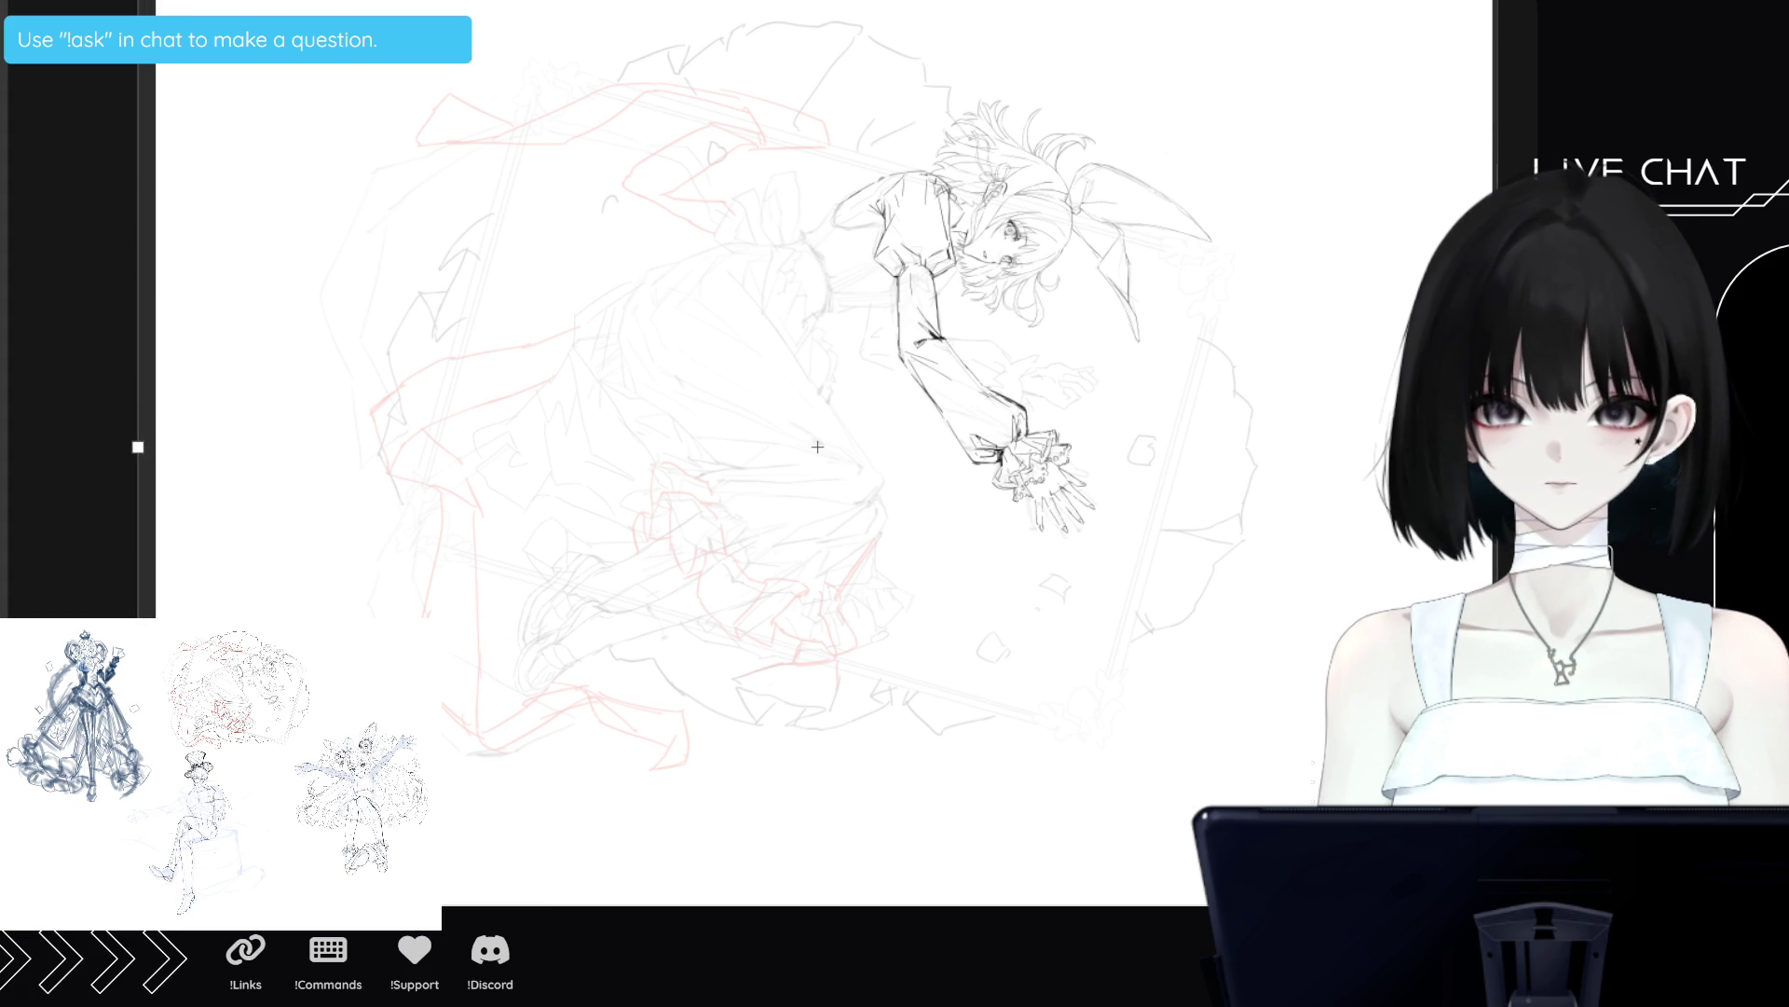
key(Return)
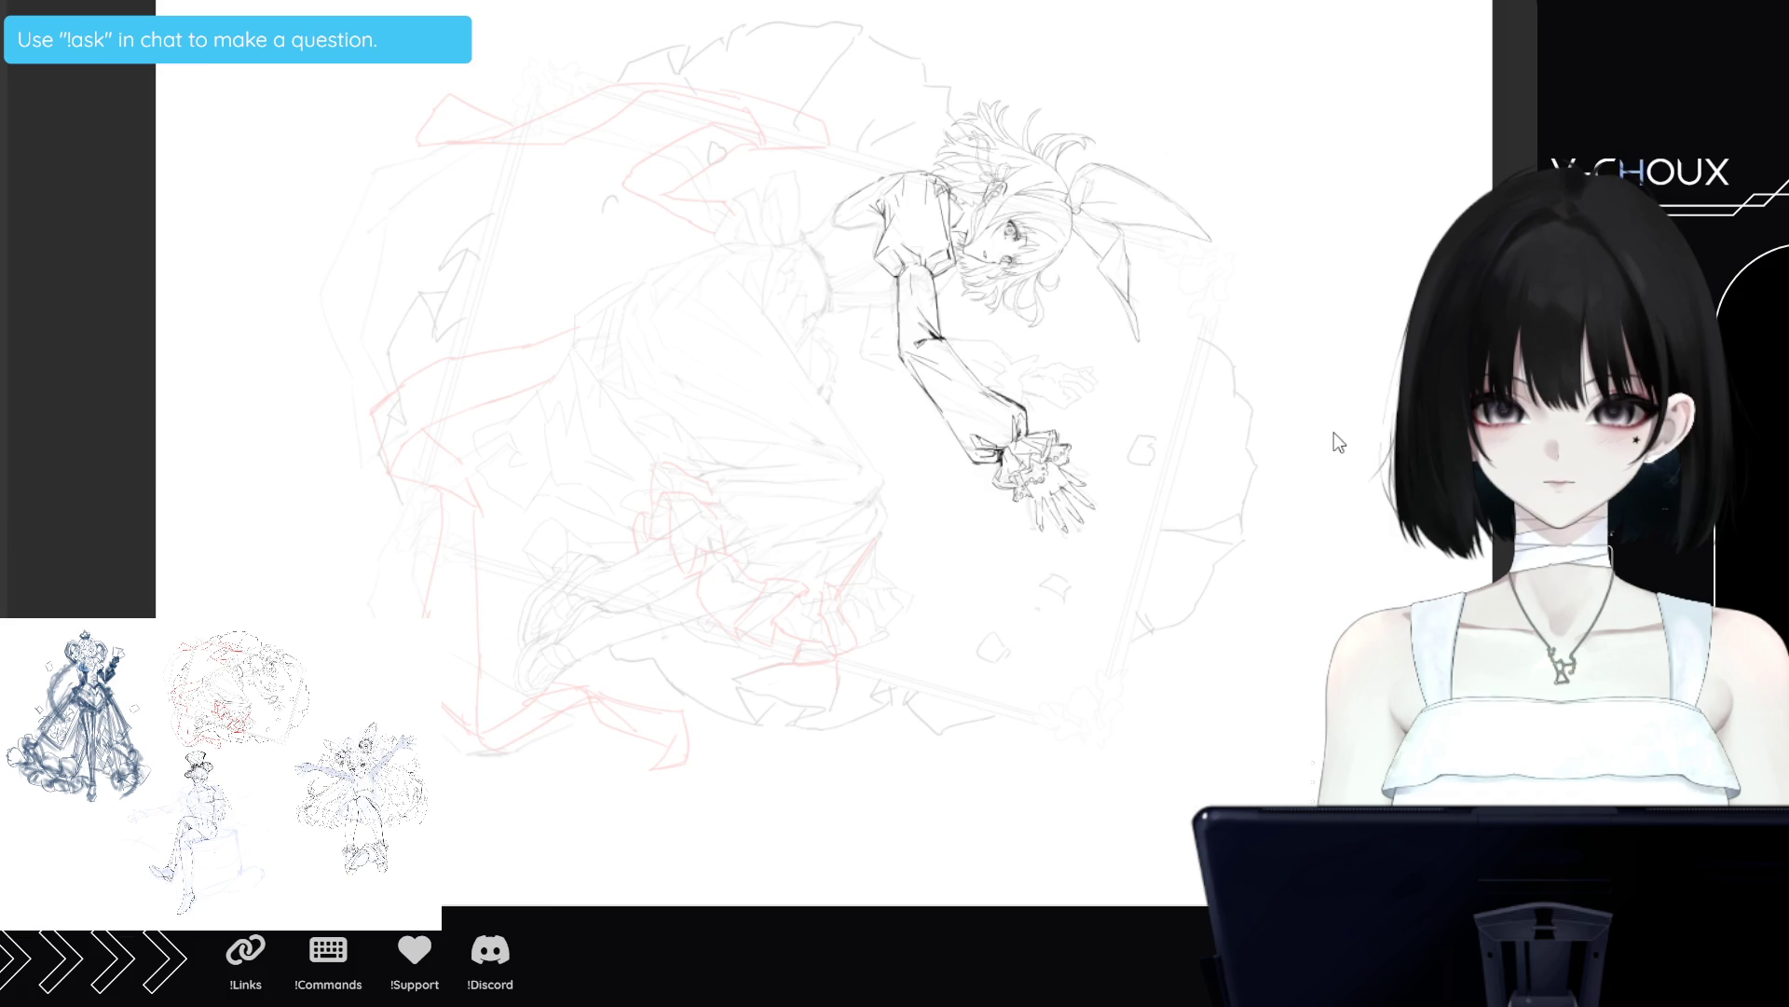
key(Tab)
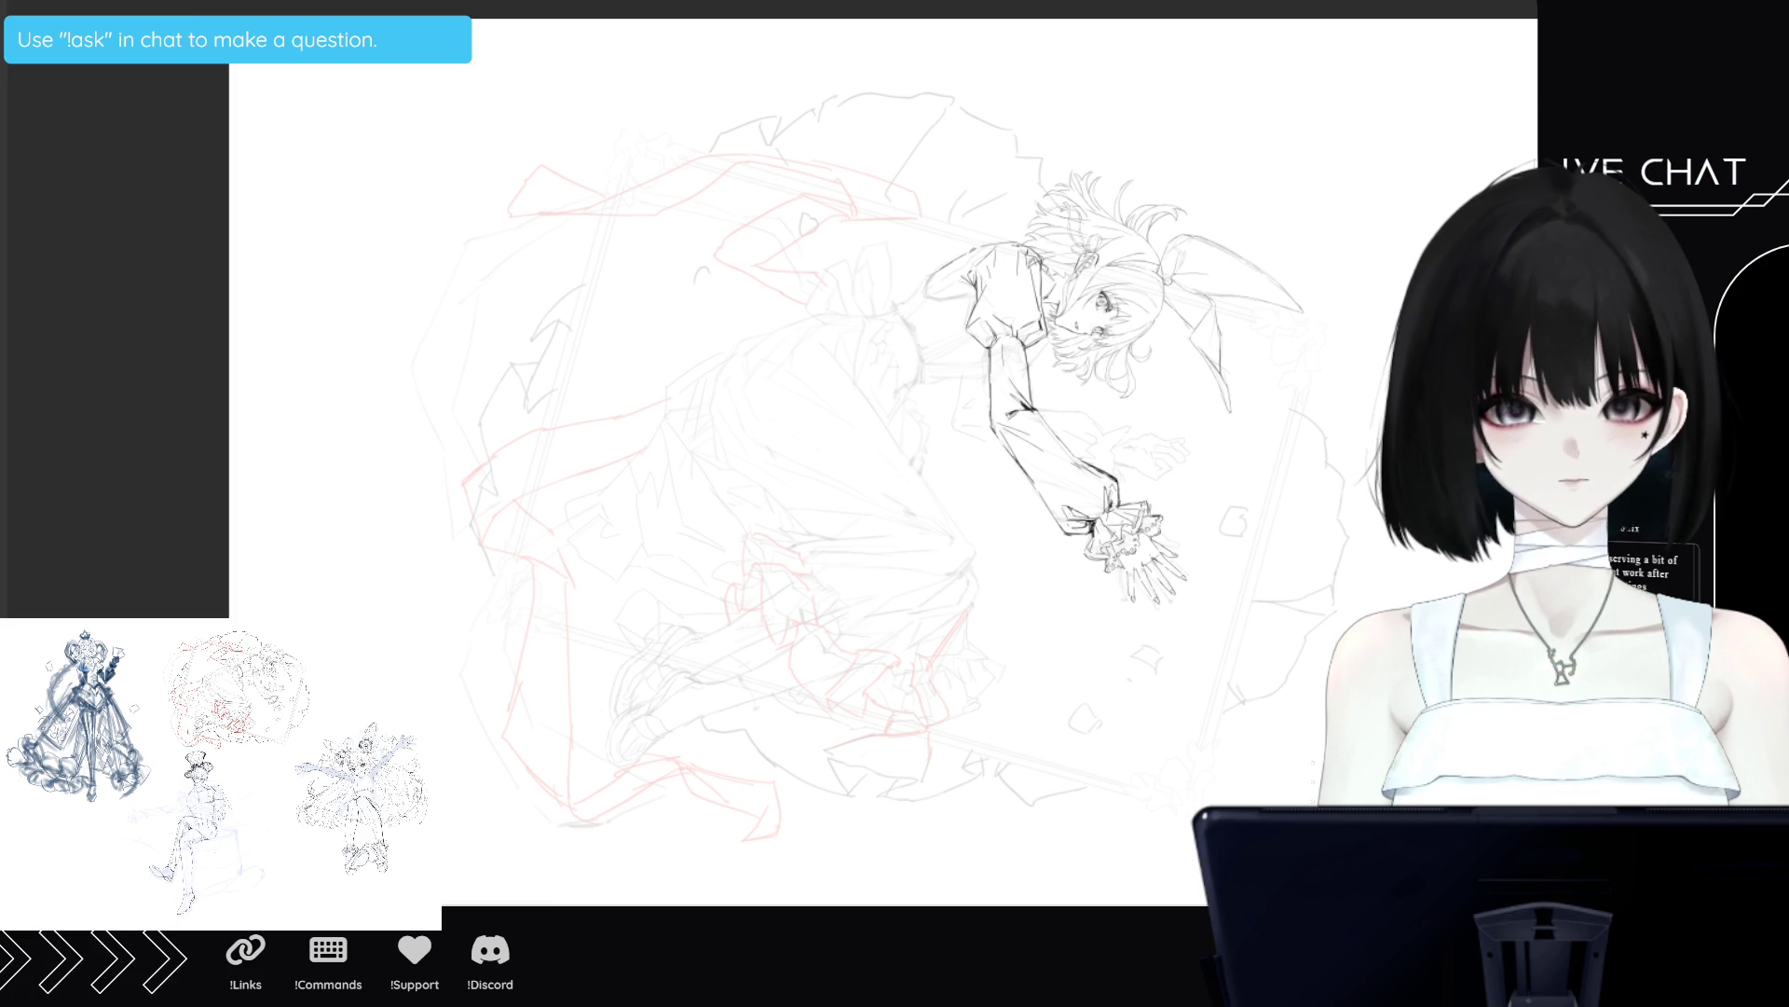
Sketch the red stand: bottom strokes, left and right posts joined by a horizontal line.
drag(743, 903, 830, 892)
drag(991, 887, 1088, 902)
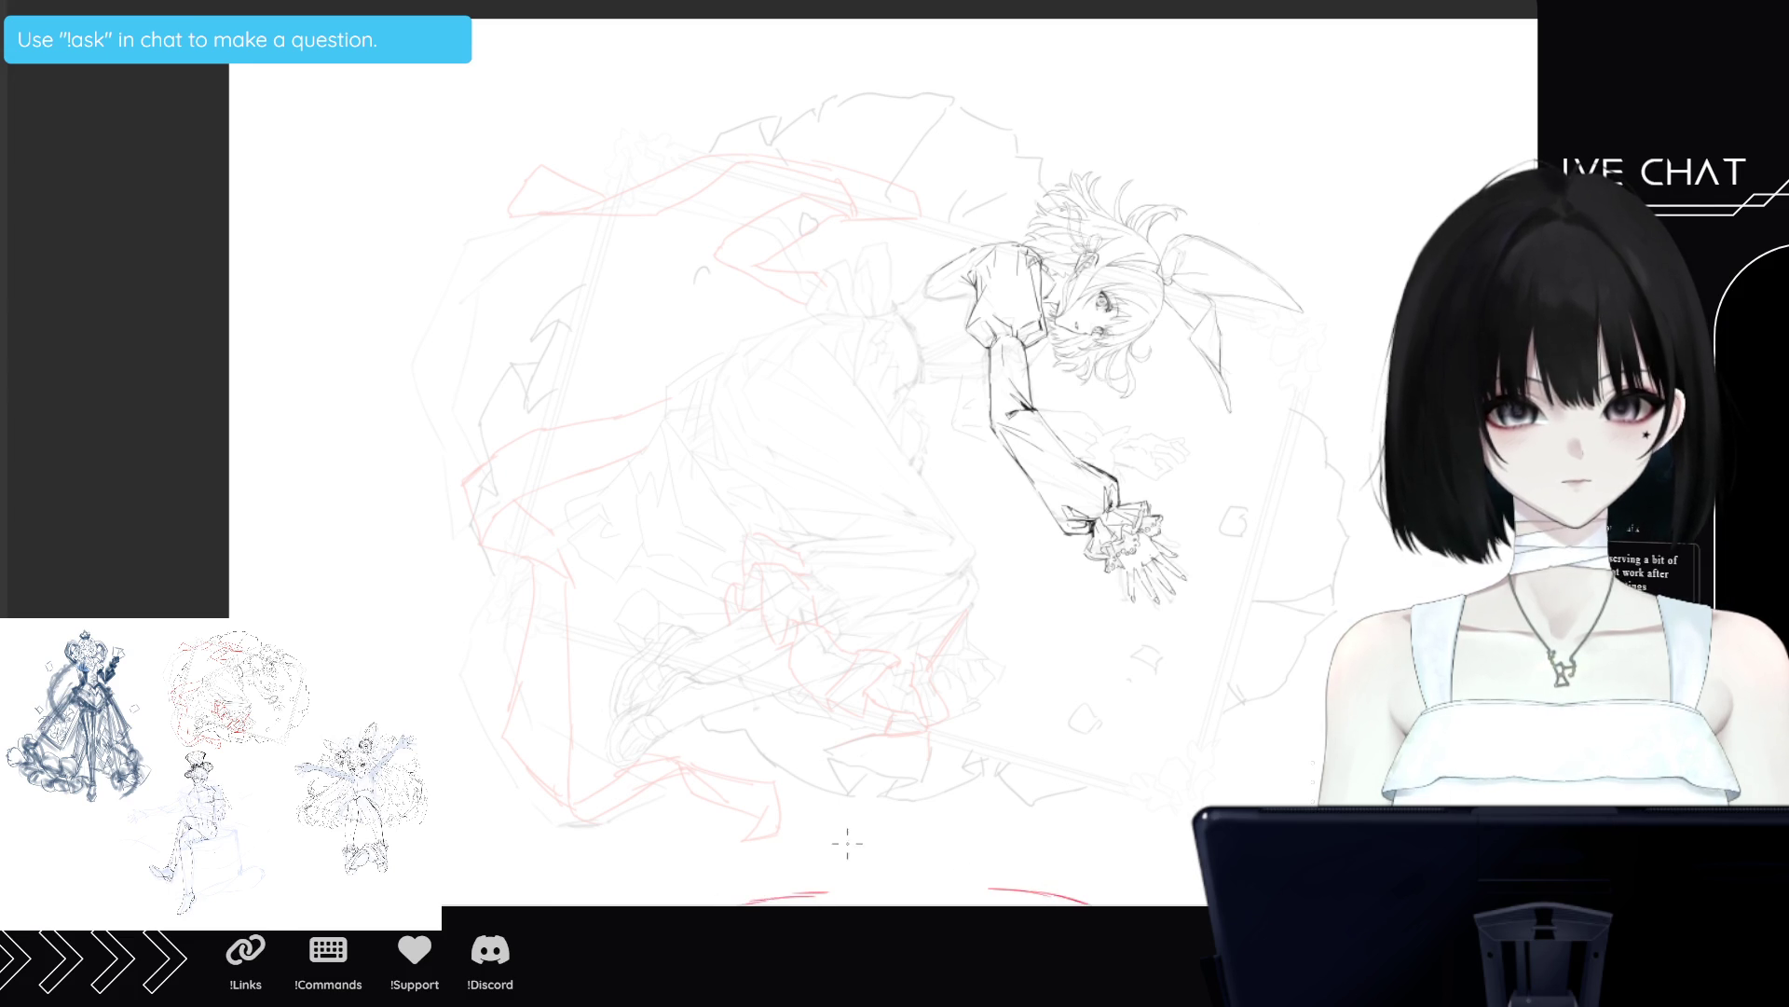
drag(826, 896, 824, 829)
drag(983, 889, 985, 815)
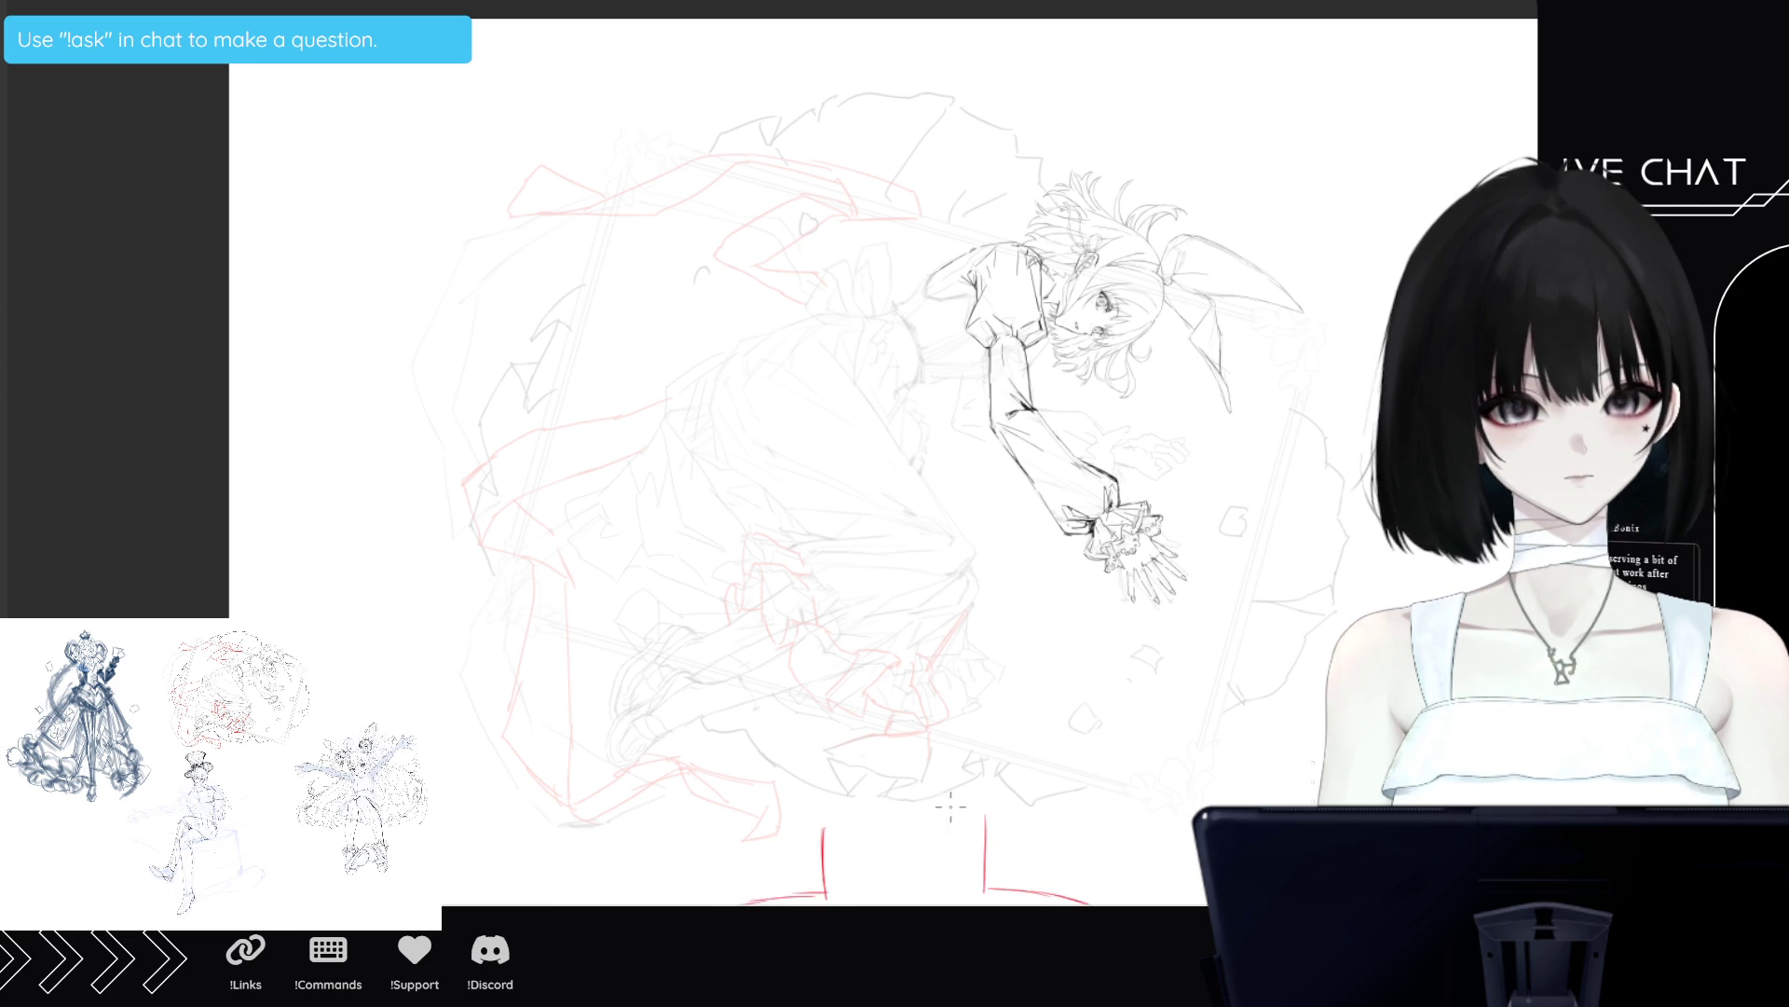
drag(831, 890, 978, 893)
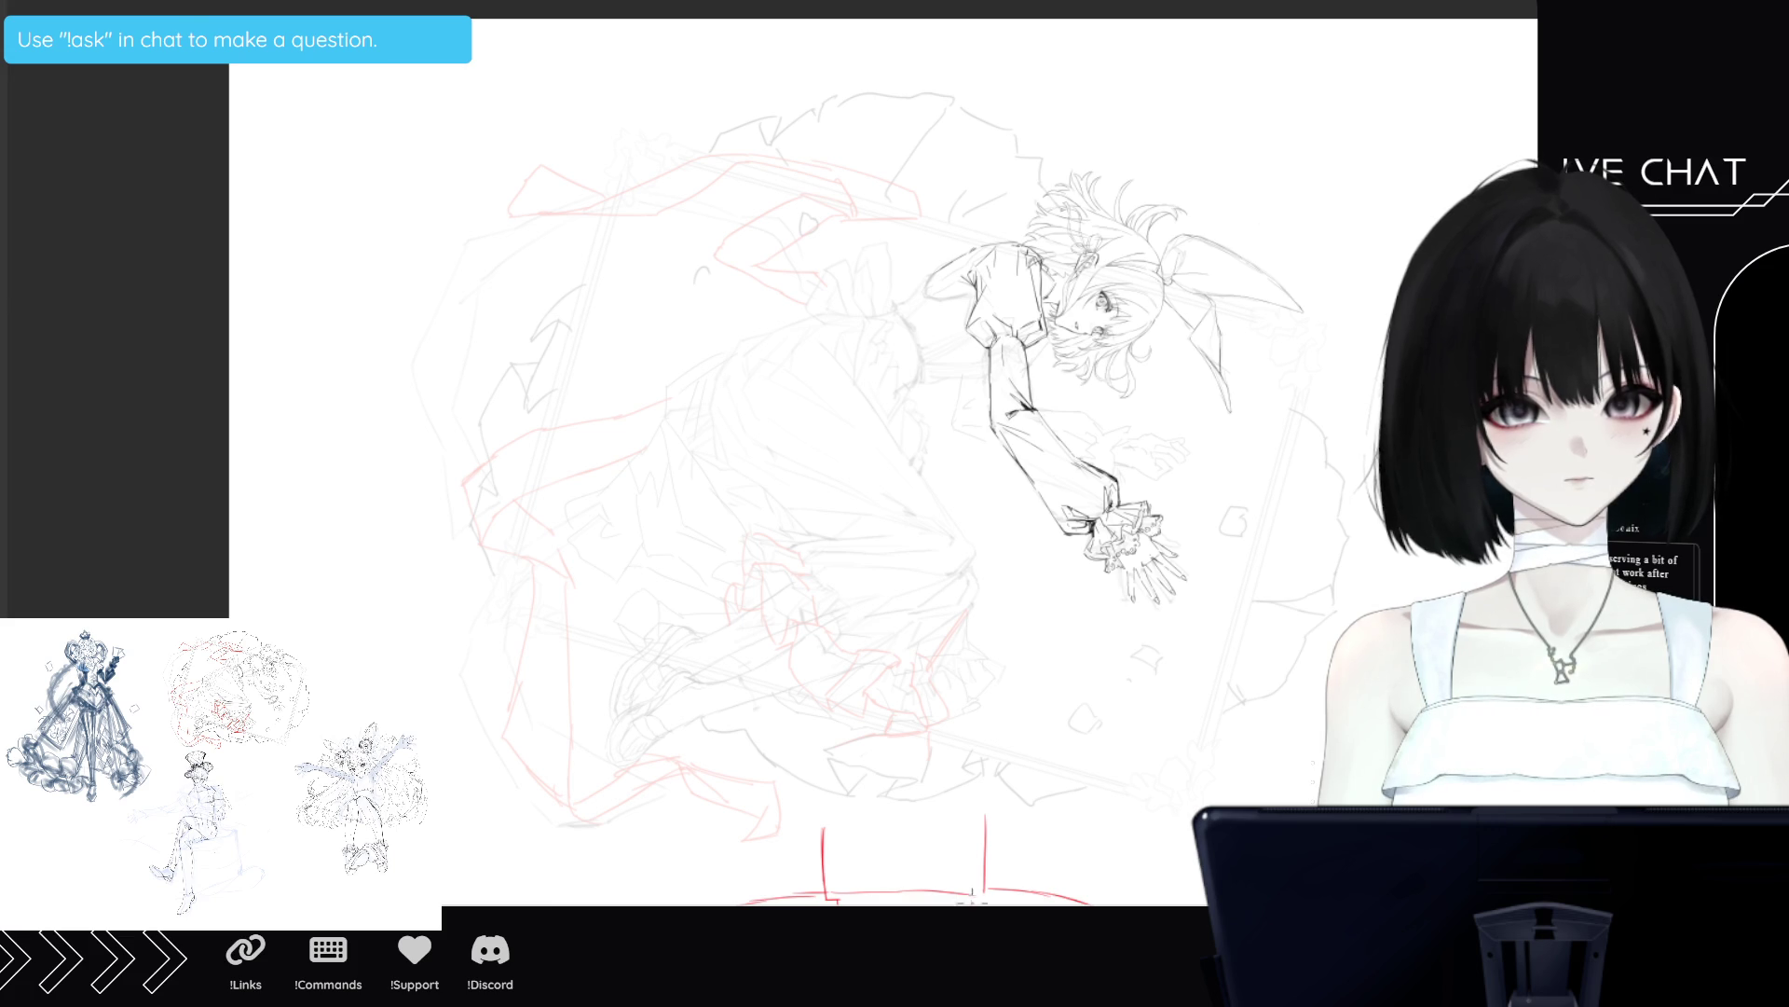
mouse_move(807, 897)
mouse_down()
mouse_move(840, 898)
mouse_move(824, 807)
mouse_up()
drag(983, 892, 980, 807)
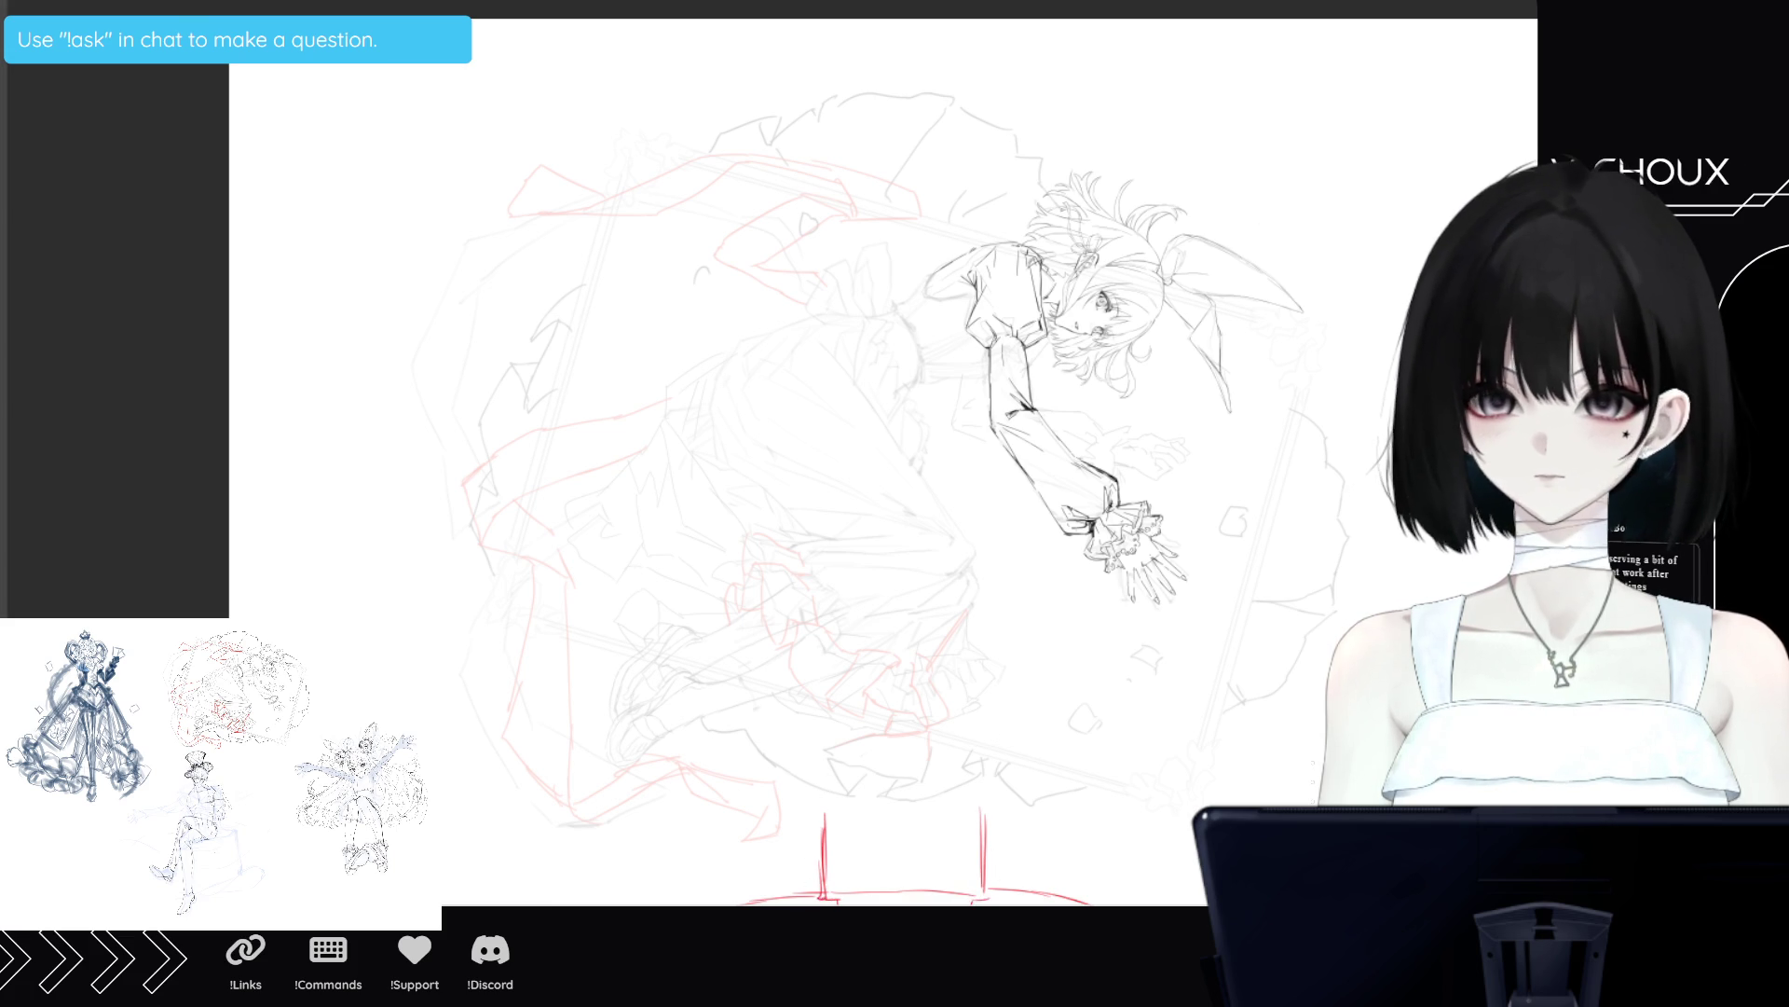
scroll(1031, 719, down, 5)
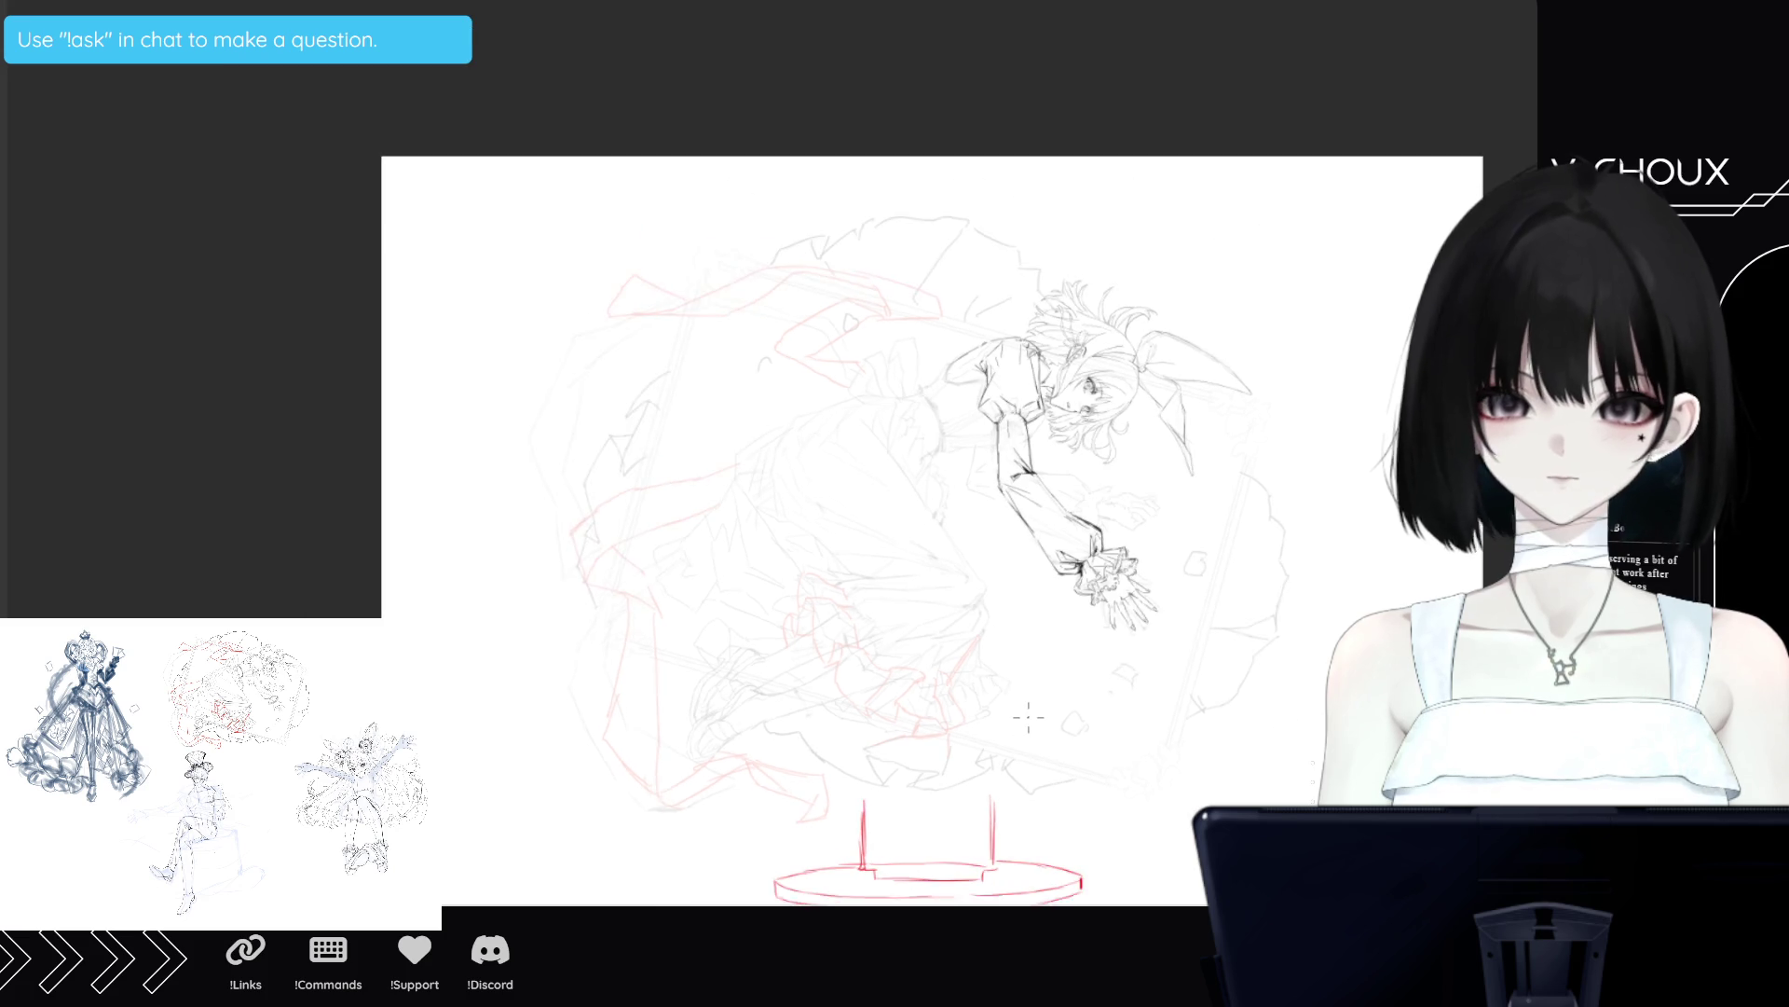
scroll(1031, 719, up, 2)
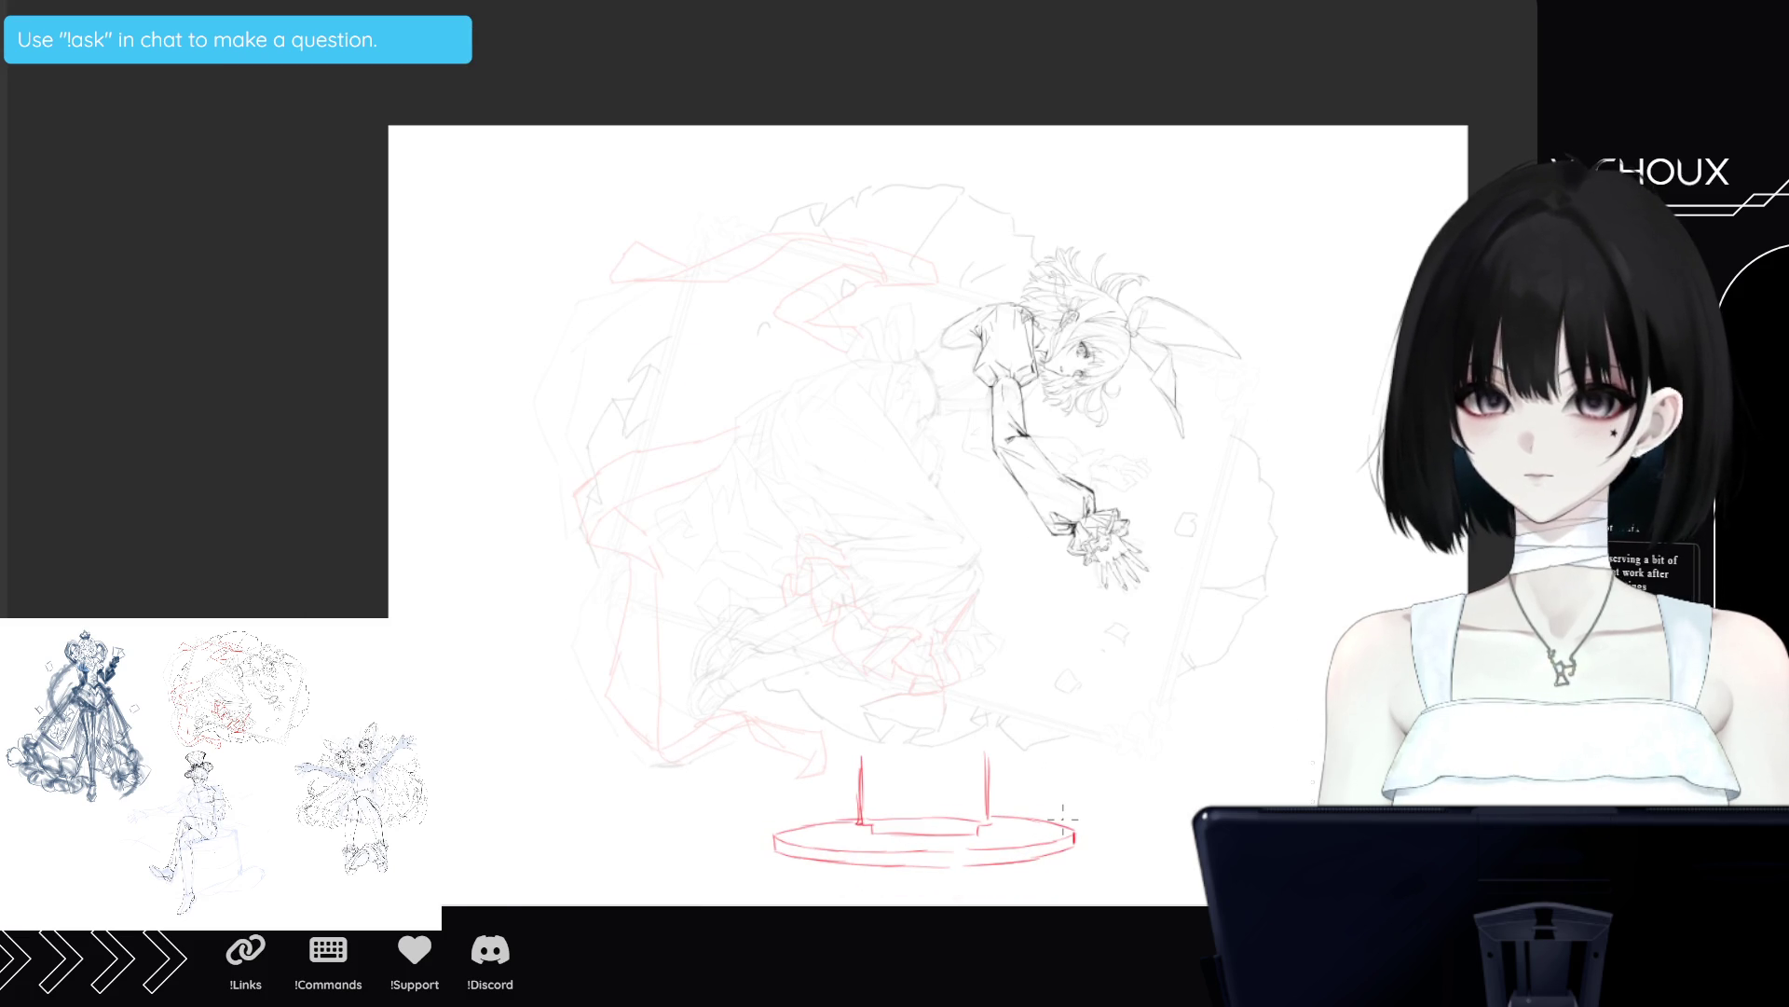
mouse_move(1005, 748)
mouse_down()
mouse_move(1146, 761)
mouse_move(1185, 689)
mouse_move(1230, 663)
mouse_move(1294, 527)
mouse_move(1264, 420)
mouse_move(1270, 354)
mouse_move(1016, 197)
mouse_move(877, 164)
mouse_move(732, 204)
mouse_move(690, 238)
mouse_move(611, 221)
mouse_move(593, 274)
mouse_move(641, 321)
mouse_move(564, 447)
mouse_move(558, 536)
mouse_move(576, 559)
mouse_up()
Trace the red cutout outline down the left side and along the bottom, then hide it.
mouse_move(594, 571)
mouse_down()
mouse_move(580, 672)
mouse_move(645, 755)
mouse_up()
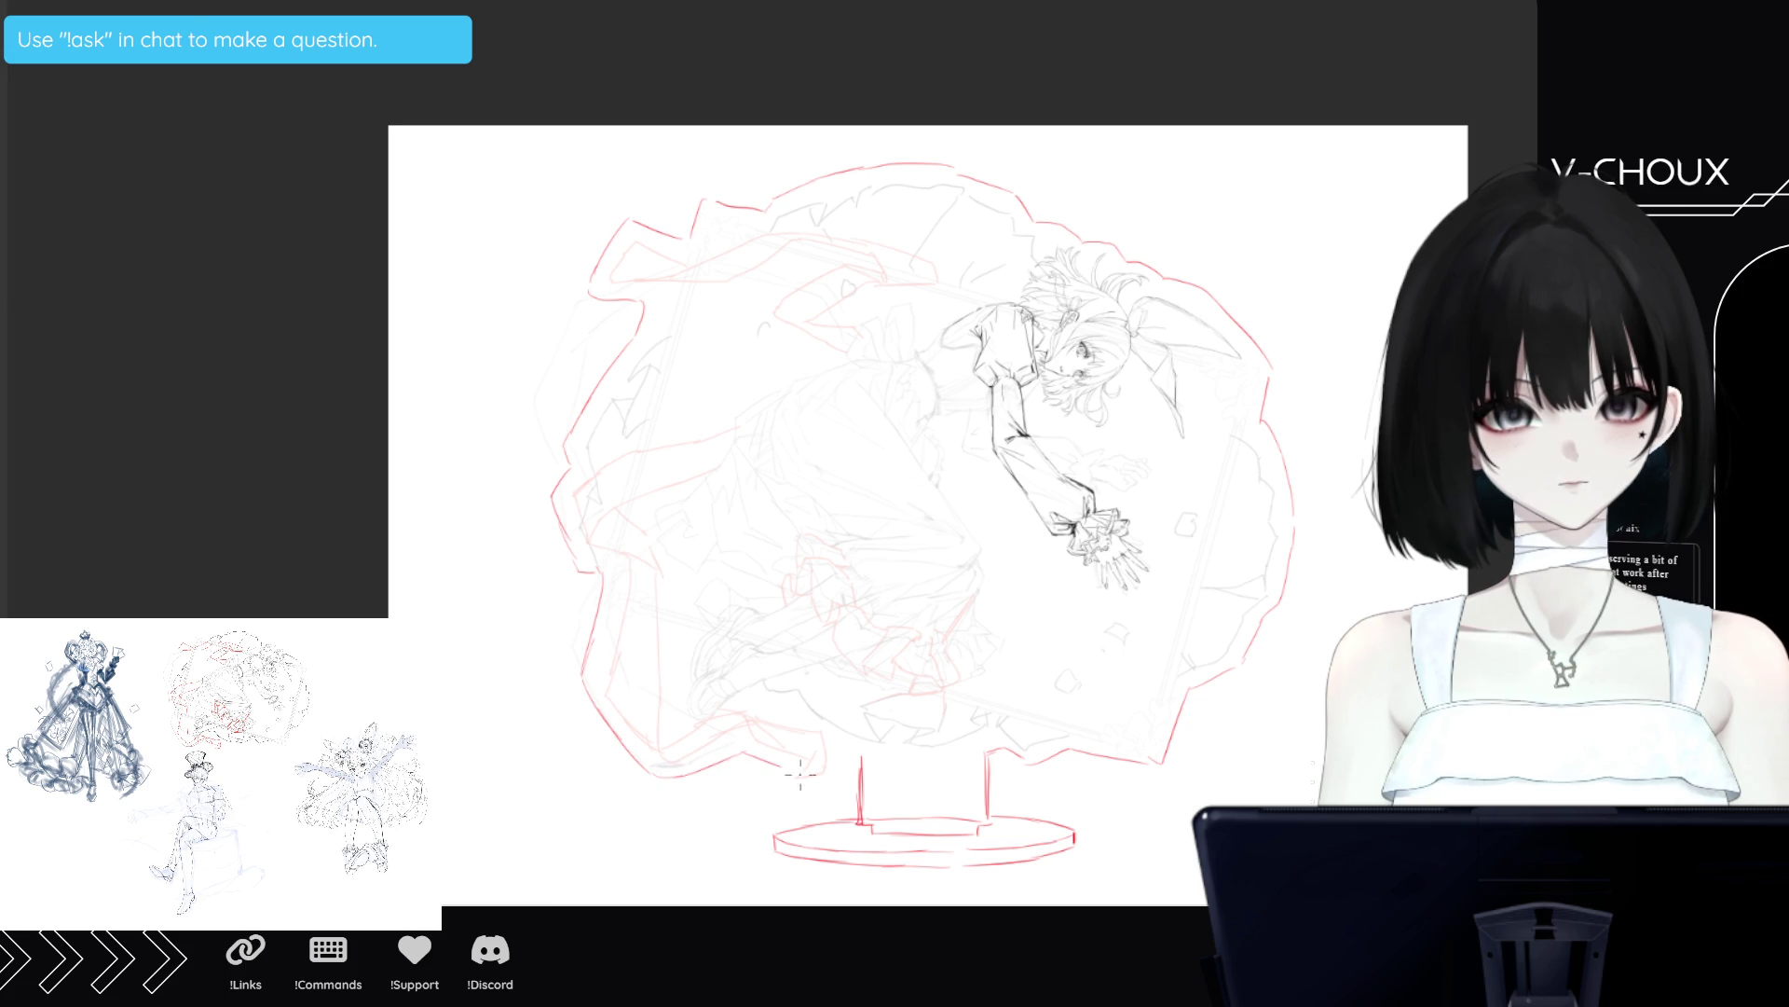
mouse_move(803, 792)
mouse_down()
mouse_move(859, 761)
mouse_move(825, 790)
mouse_up()
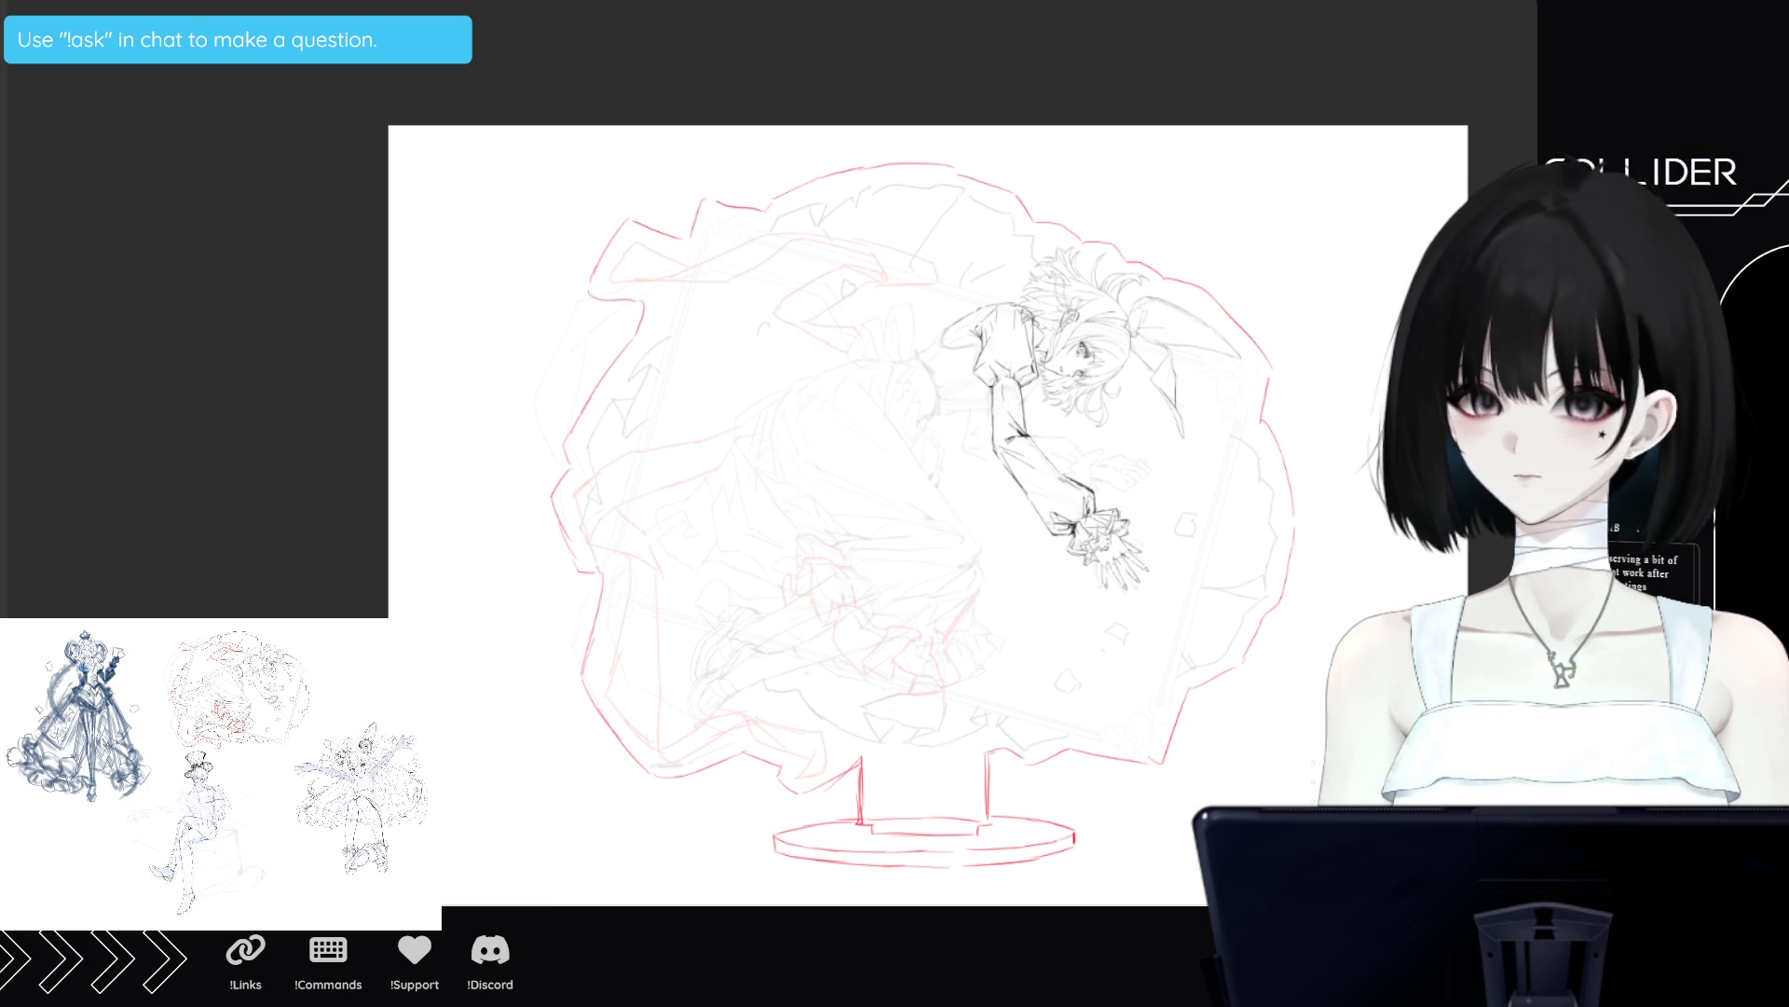
key(ctrl+z)
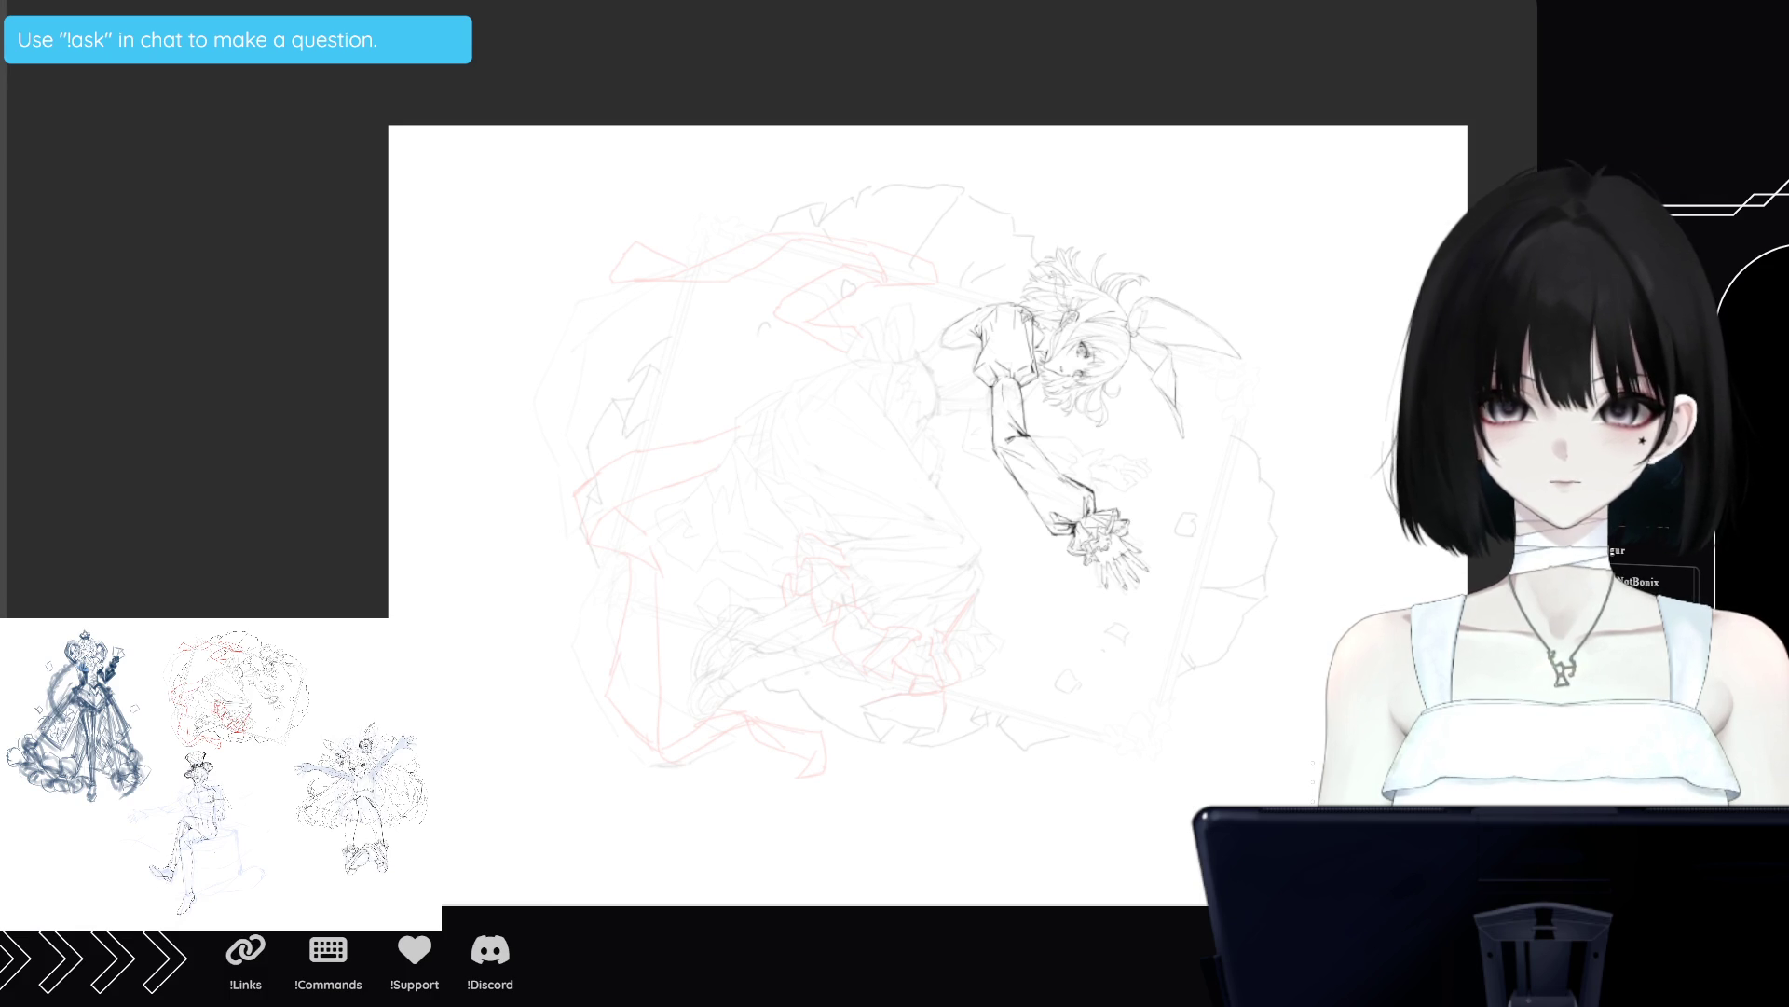
Show the red outline and stand again and hand-letter 'BrB.' in red left of the figure.
key(ctrl+z)
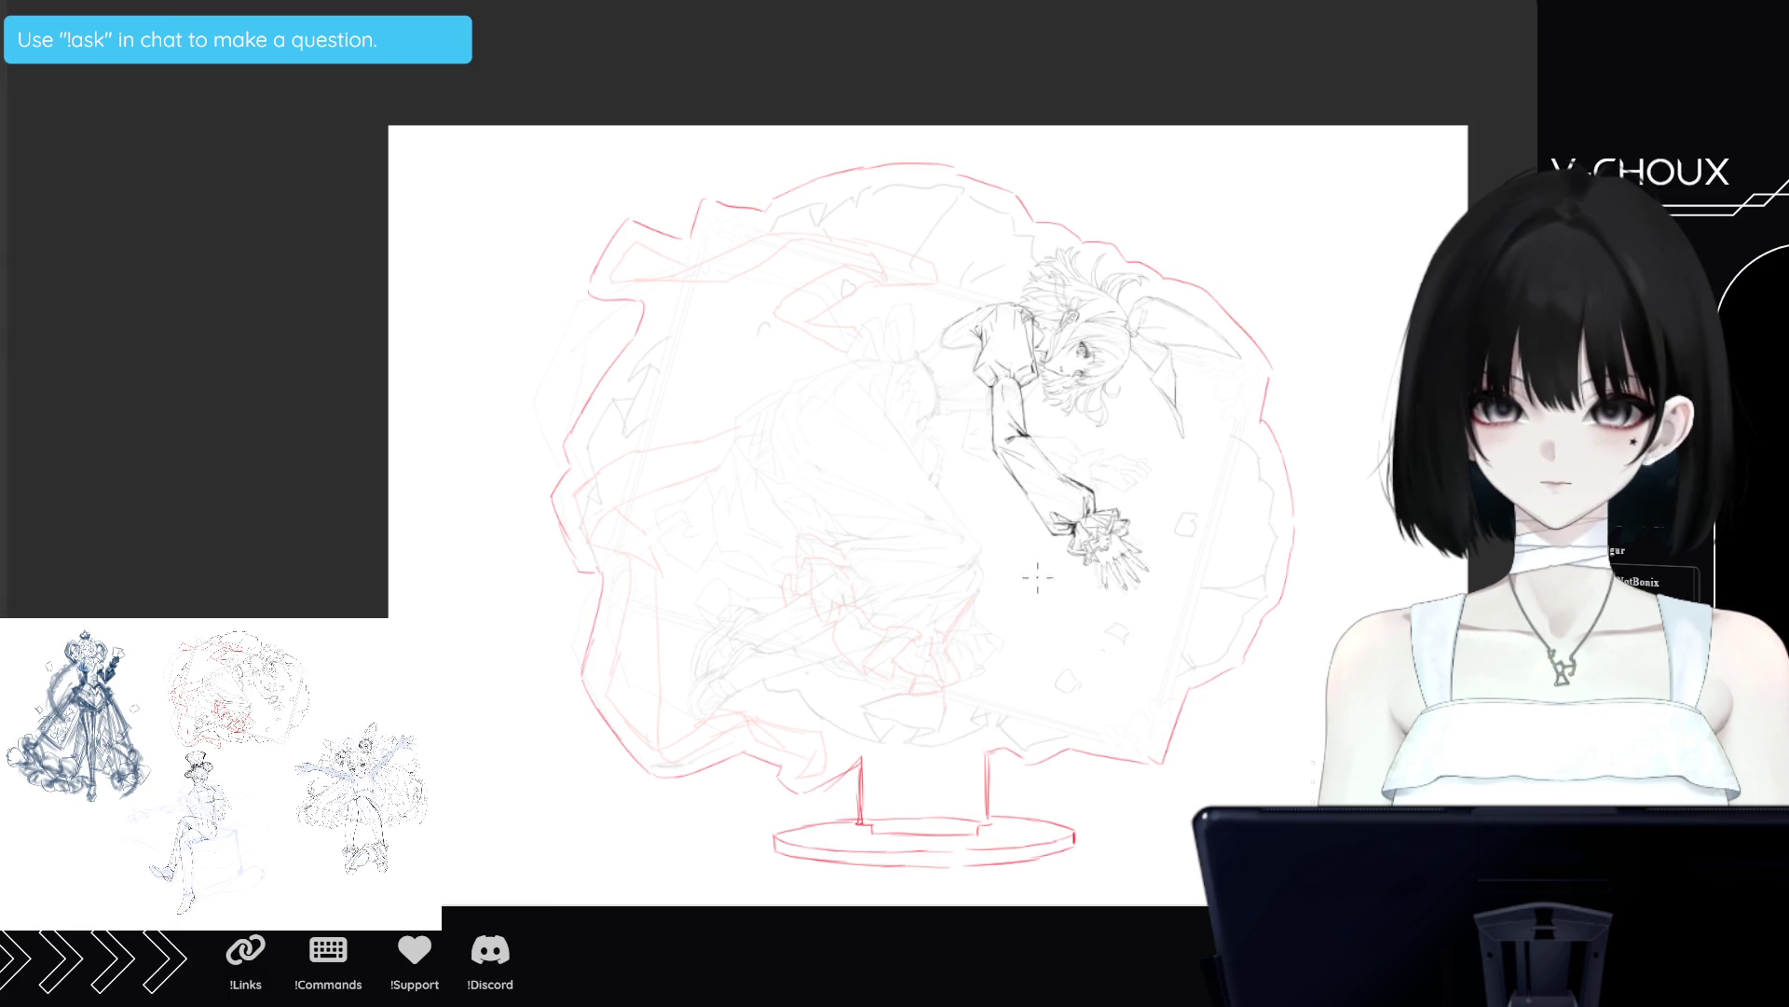
scroll(934, 534, up, 2)
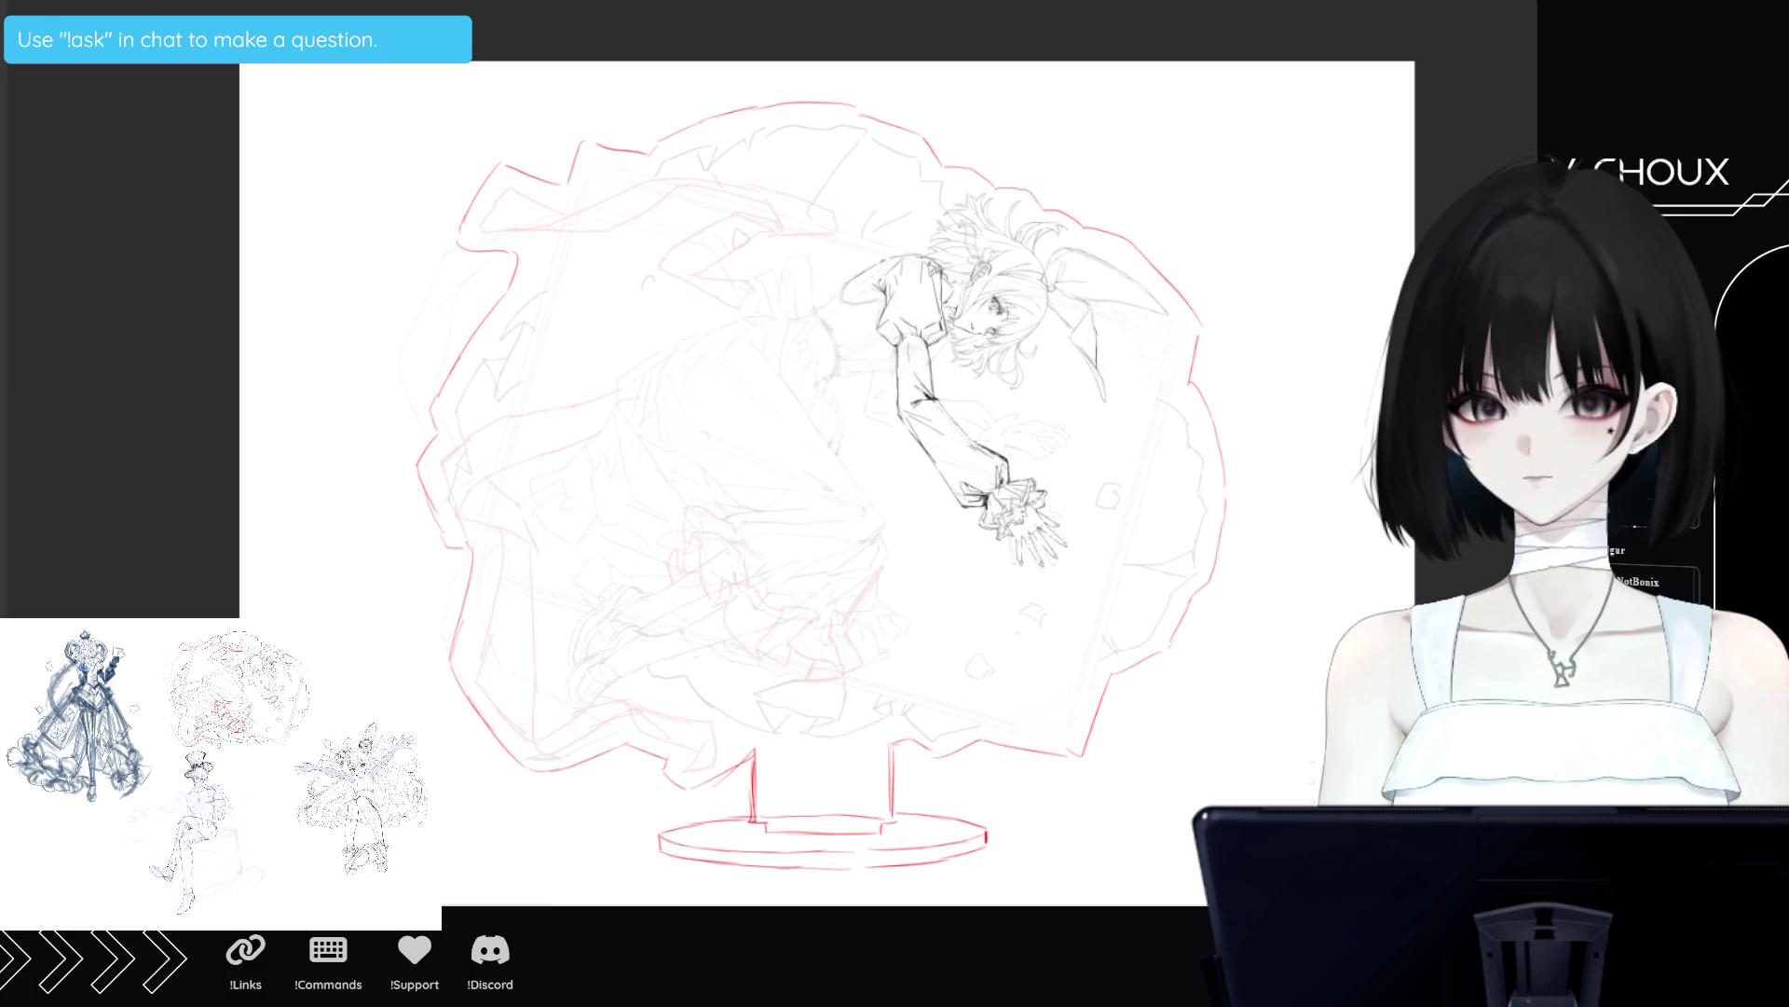
mouse_move(280, 289)
mouse_down()
mouse_move(293, 371)
mouse_move(354, 326)
mouse_move(370, 351)
mouse_move(371, 321)
mouse_move(373, 352)
mouse_up()
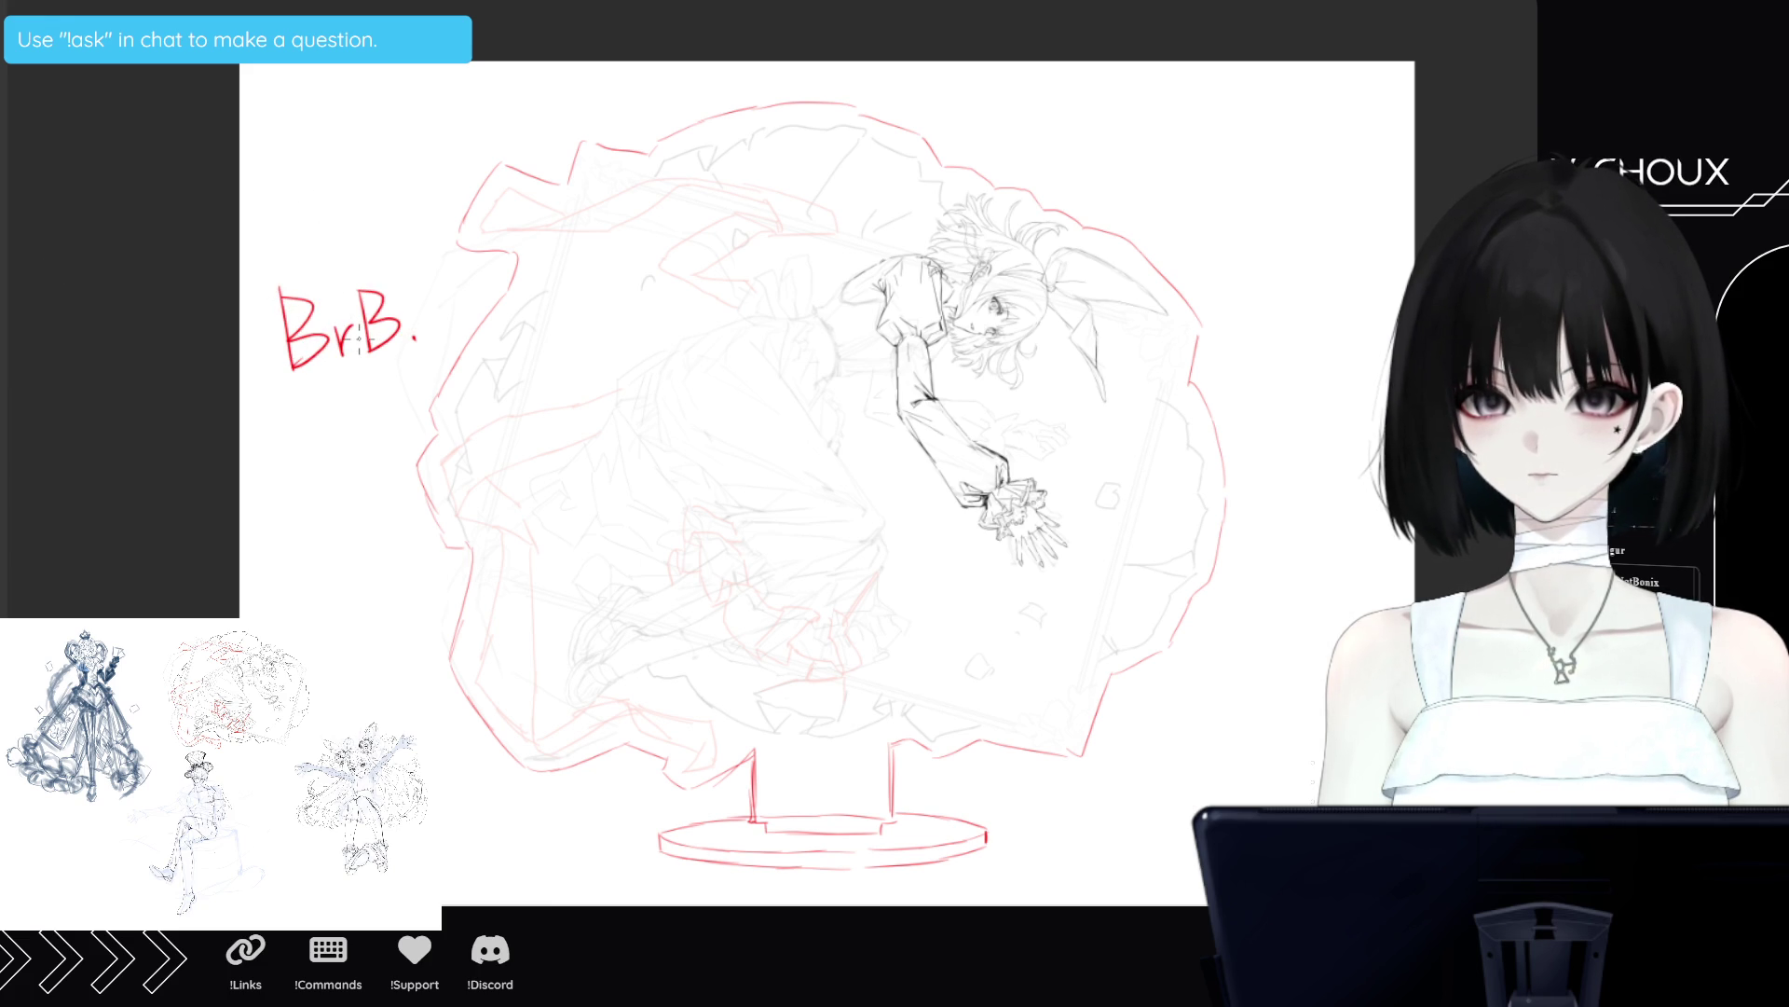